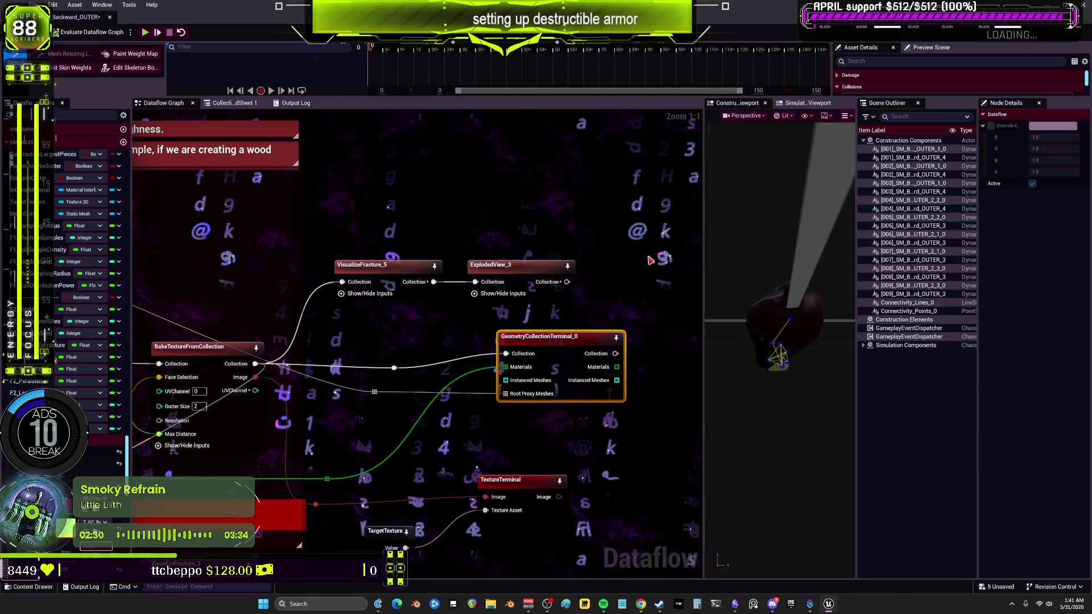
- Save and close the Backward_OUTER graph, then open the T_GC_Backward_OUTER texture
{"action": "key", "text": "ctrl+s"}
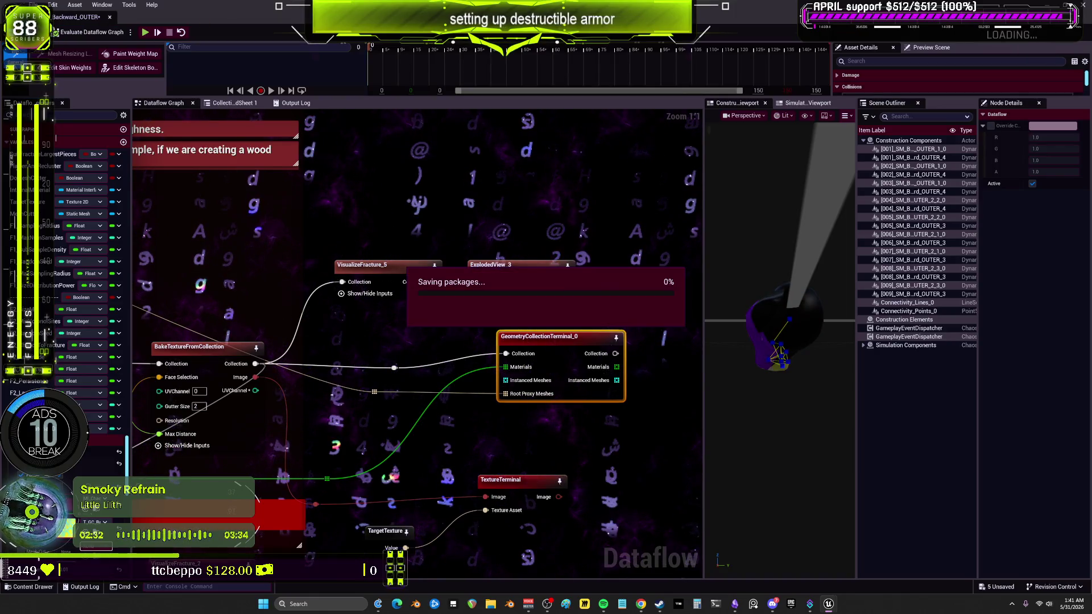
{"action": "left_click", "coordinate": [113, 17]}
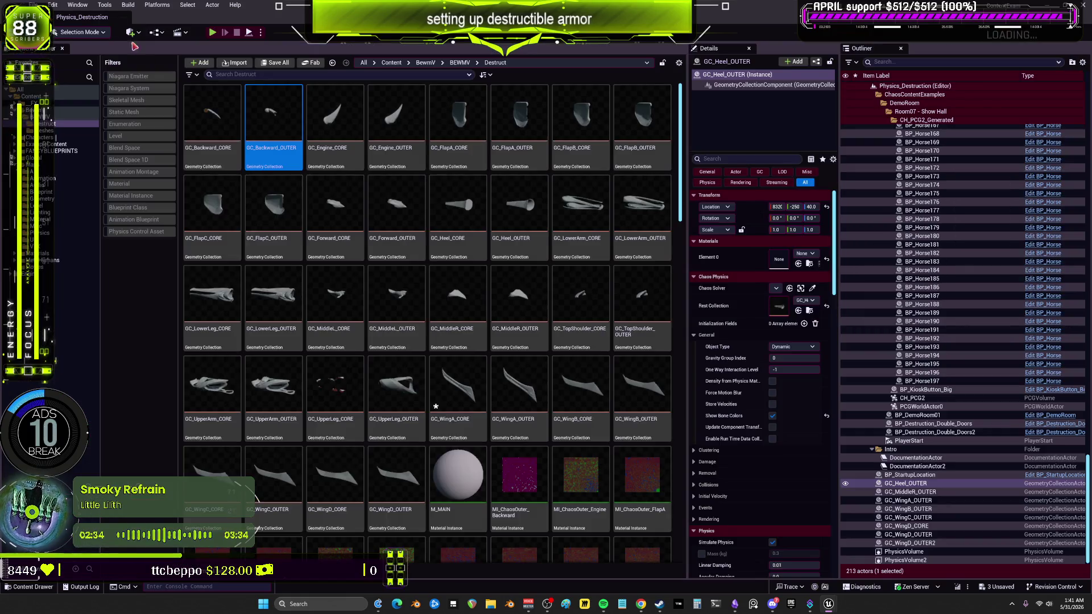
{"action": "scroll", "coordinate": [428, 291], "scroll_direction": "down", "scroll_amount": 10}
{"action": "scroll", "coordinate": [572, 360], "scroll_direction": "down", "scroll_amount": 8}
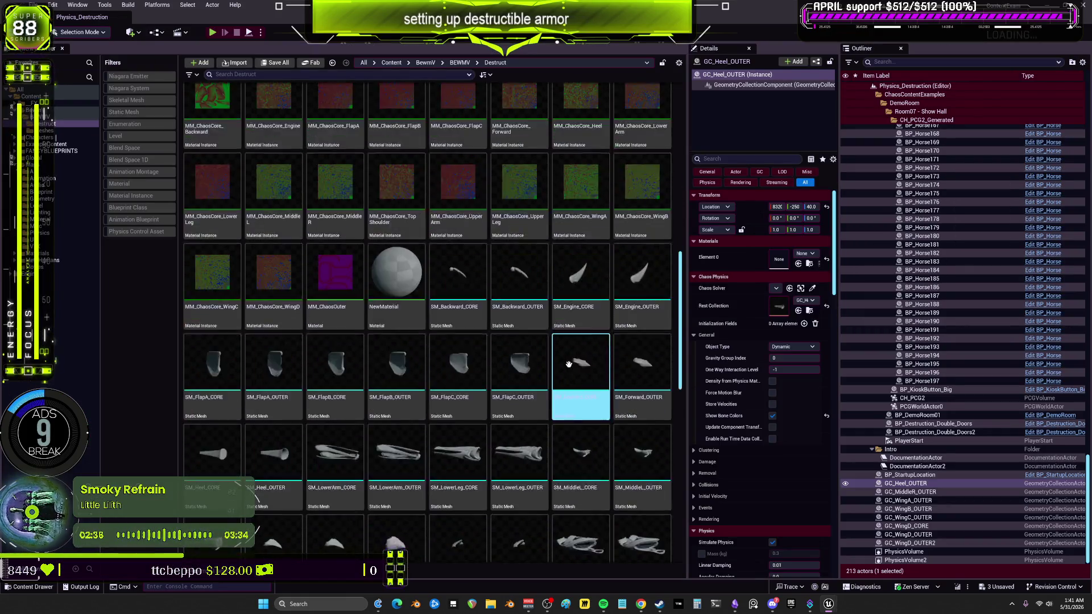
{"action": "double_click", "coordinate": [650, 433]}
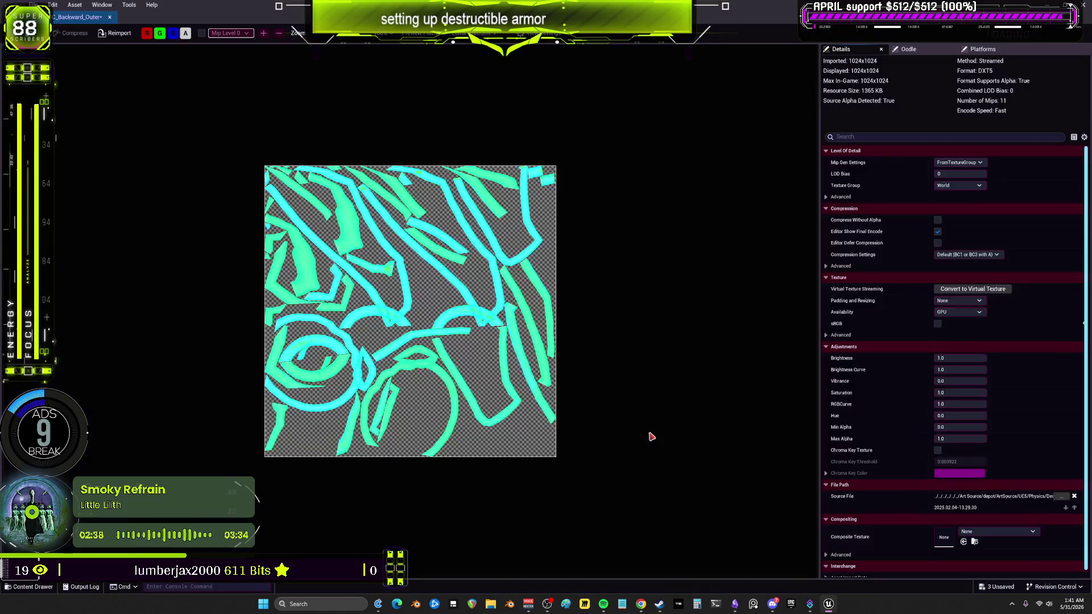
- Zoom in and out on the Backward_OUTER texture preview, then close the texture editor
{"action": "scroll", "coordinate": [441, 352], "scroll_direction": "up", "scroll_amount": 4}
{"action": "scroll", "coordinate": [435, 349], "scroll_direction": "down", "scroll_amount": 2}
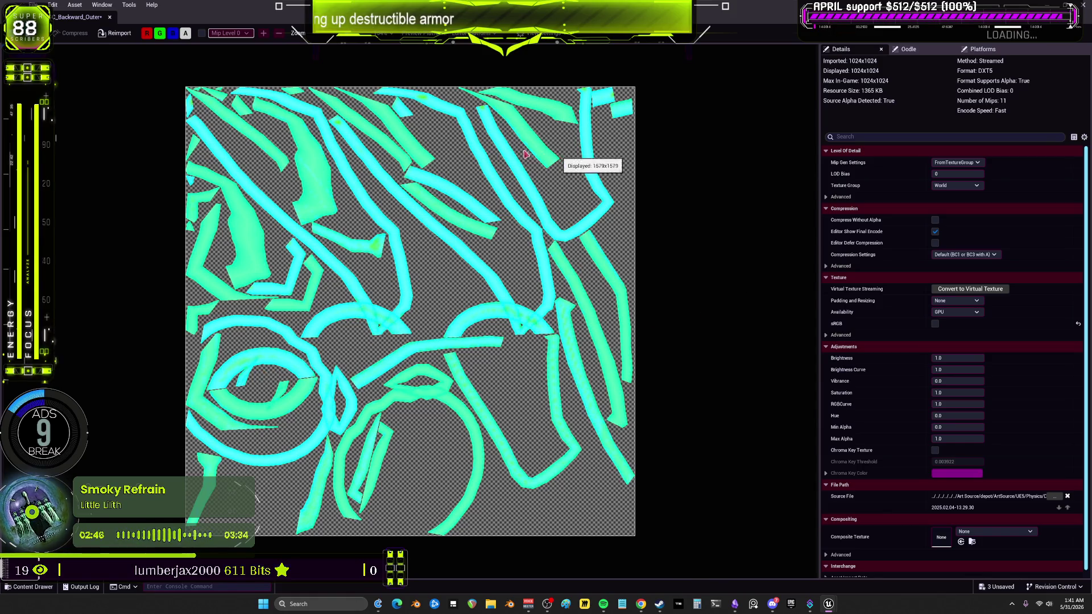
{"action": "left_click", "coordinate": [110, 18]}
{"action": "left_click_drag", "start_coordinate": [562, 353], "coordinate": [712, 333]}
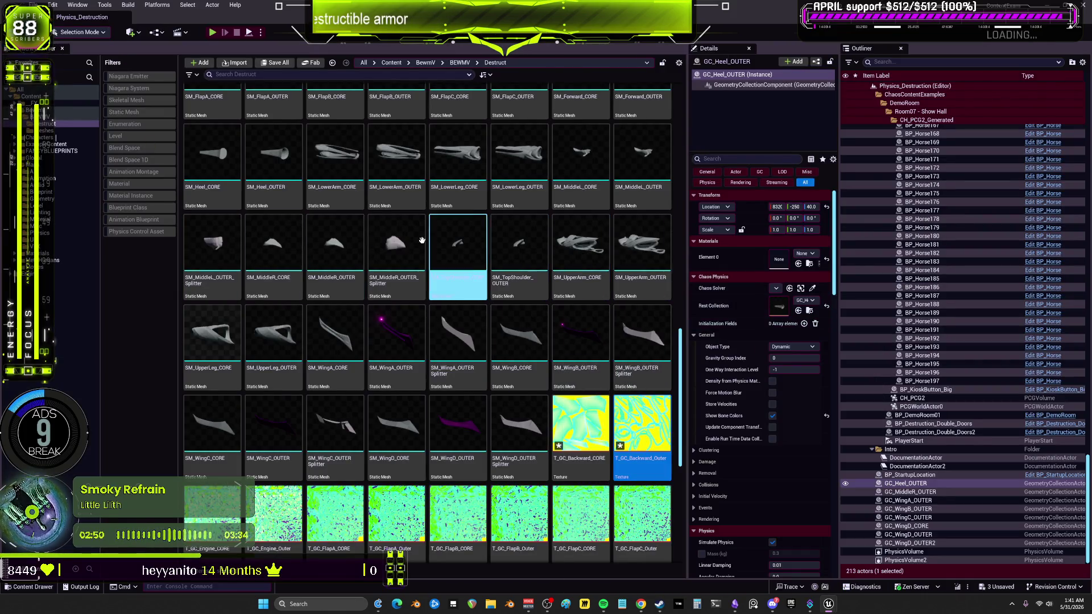
- Open GC_Engine_CORE and assign MM_ChaosCore_Engine as its material
{"action": "scroll", "coordinate": [422, 241], "scroll_direction": "up", "scroll_amount": 10}
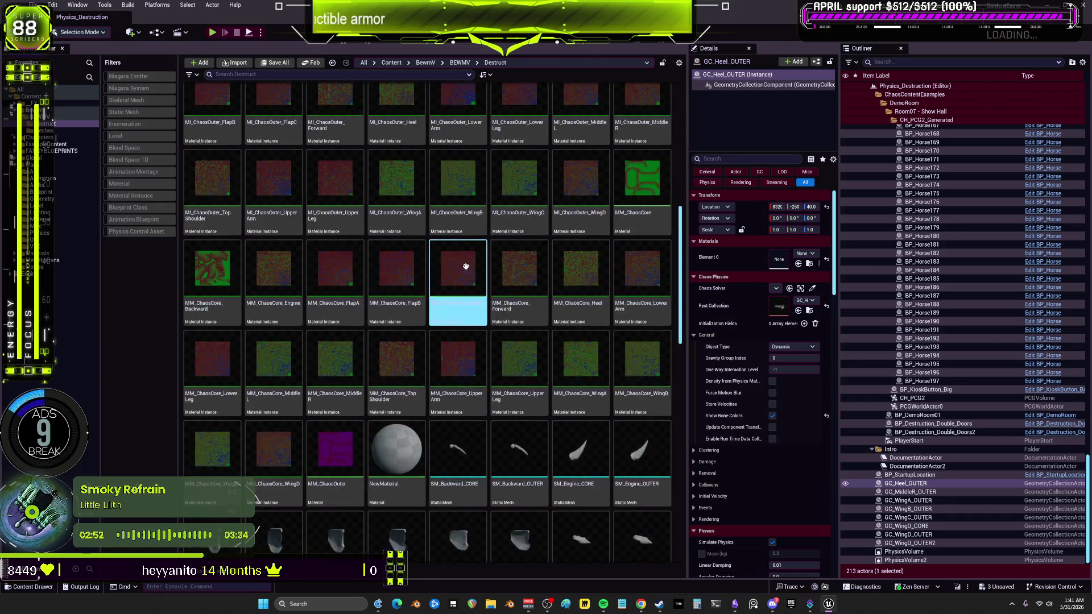
{"action": "scroll", "coordinate": [466, 266], "scroll_direction": "up", "scroll_amount": 8}
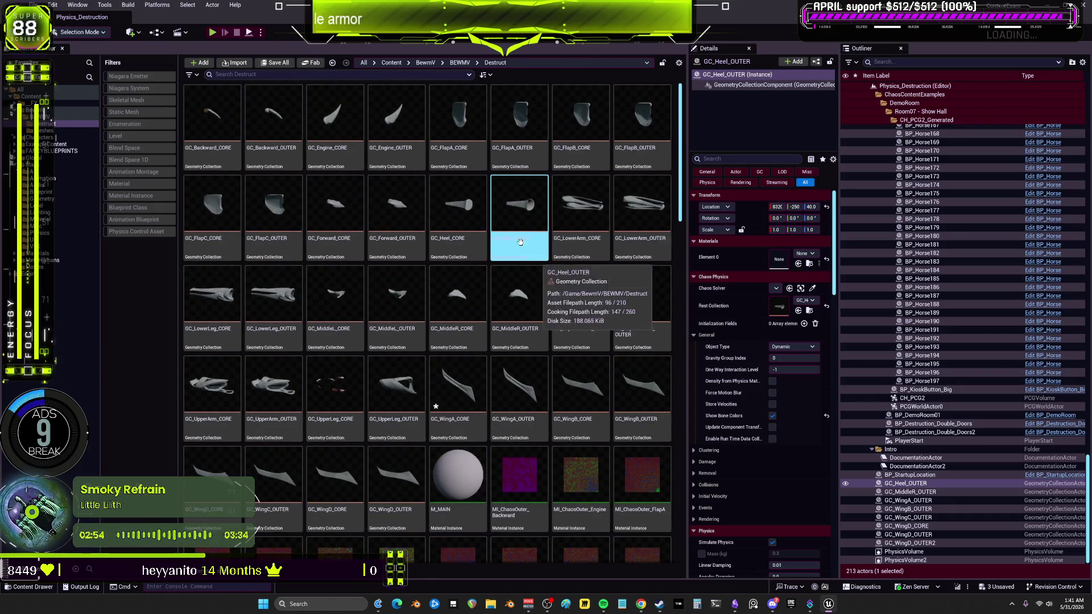
{"action": "double_click", "coordinate": [333, 110]}
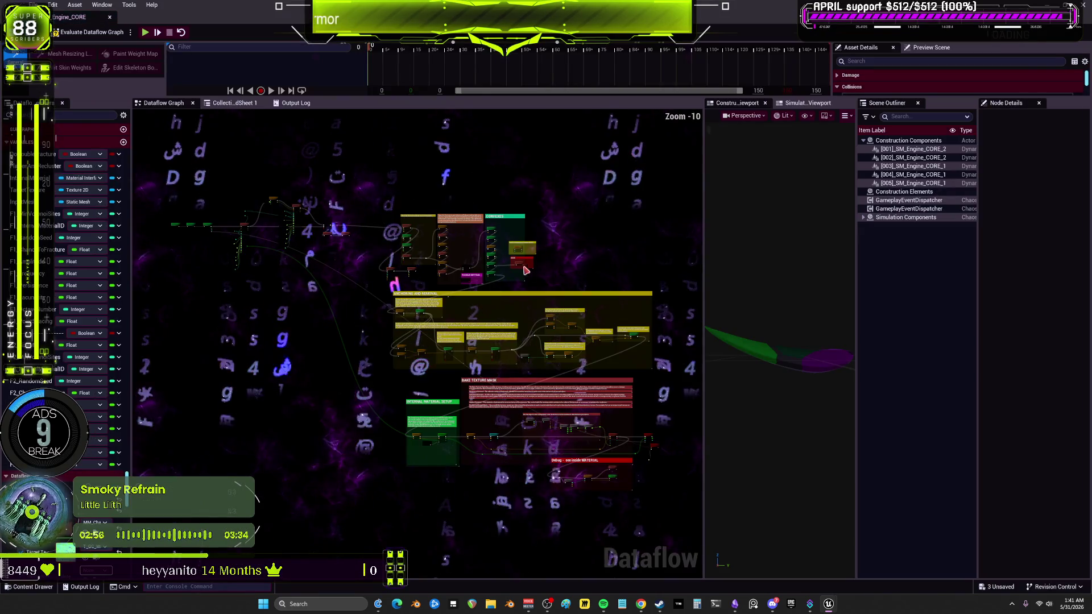
{"action": "scroll", "coordinate": [419, 284], "scroll_direction": "up", "scroll_amount": 4}
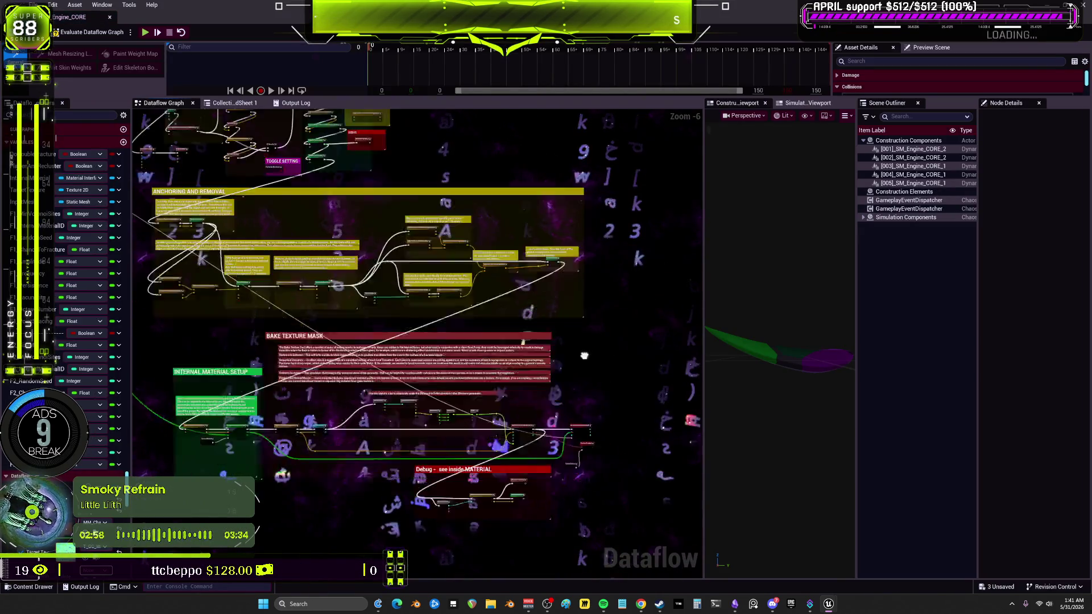
{"action": "left_click_drag", "start_coordinate": [275, 335], "coordinate": [404, 336]}
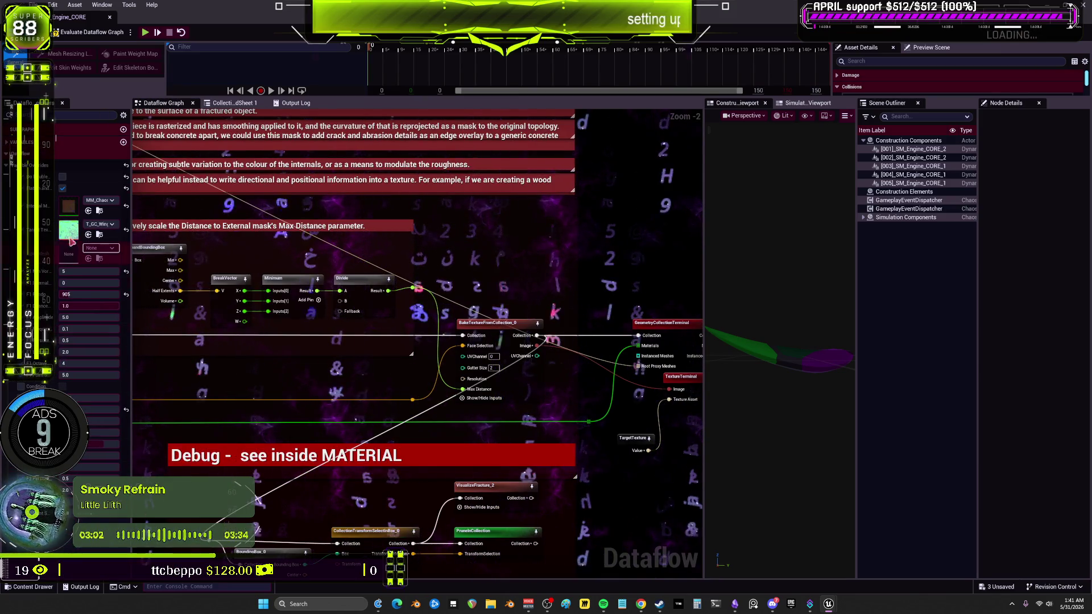
{"action": "left_click", "coordinate": [108, 202]}
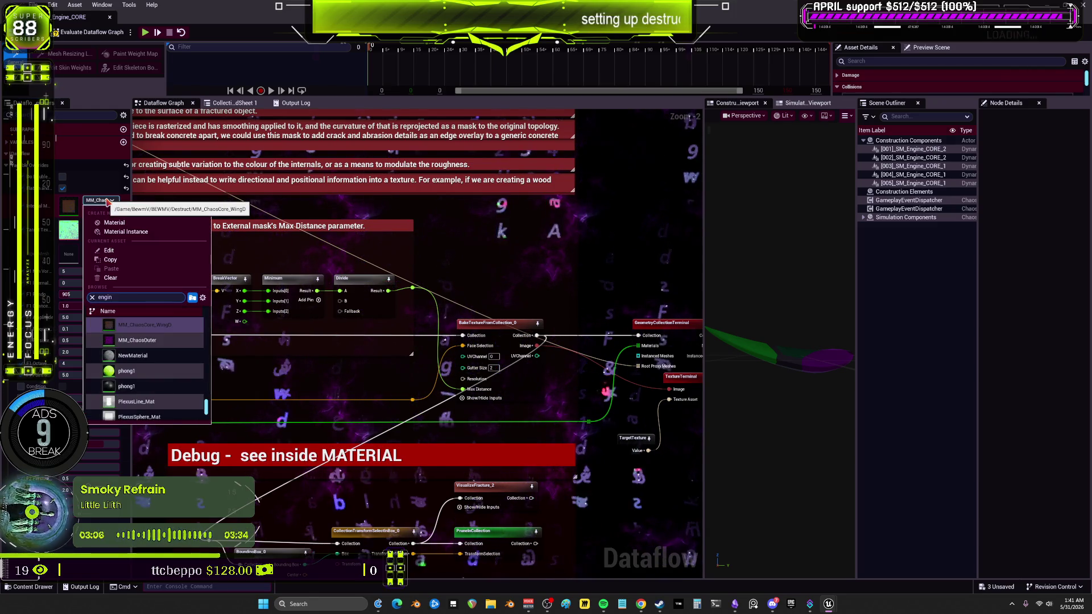
{"action": "scroll", "coordinate": [160, 348], "scroll_direction": "down", "scroll_amount": 10}
{"action": "scroll", "coordinate": [175, 343], "scroll_direction": "down", "scroll_amount": 5}
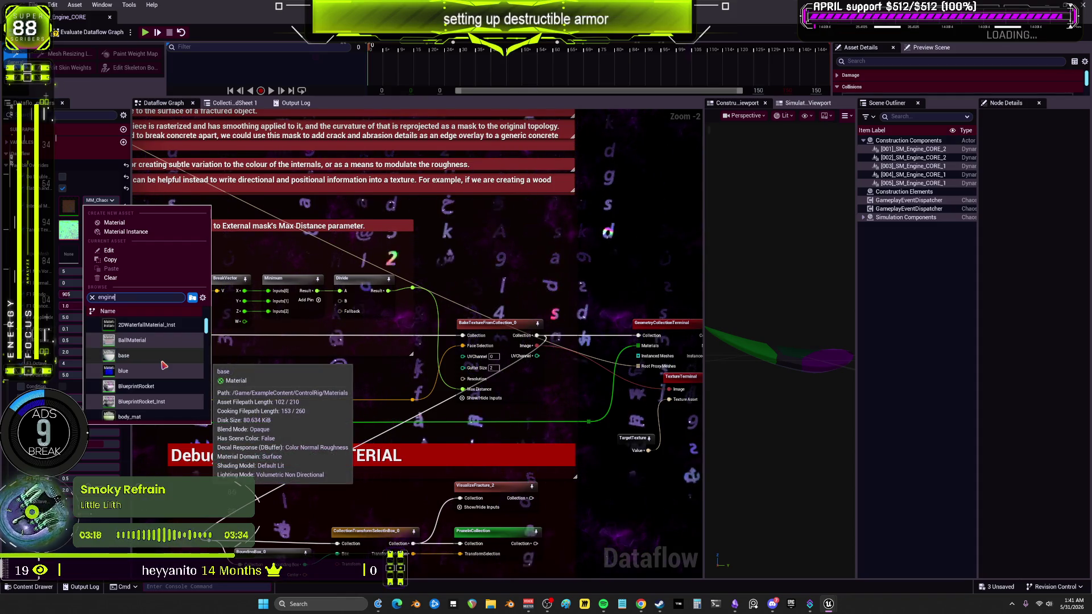
{"action": "type", "text": "_"}
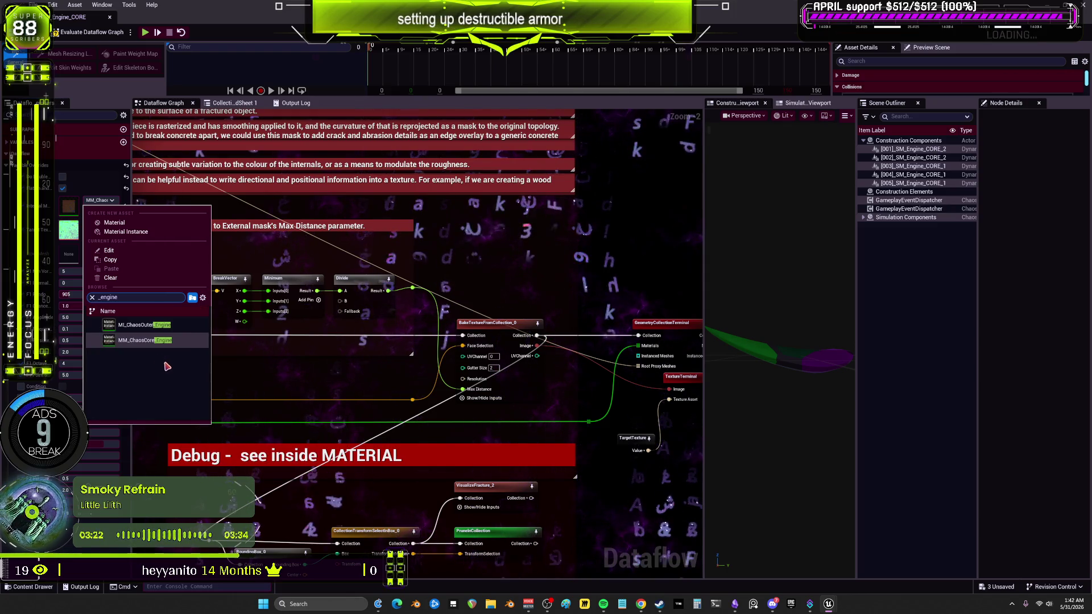
{"action": "left_click", "coordinate": [173, 342]}
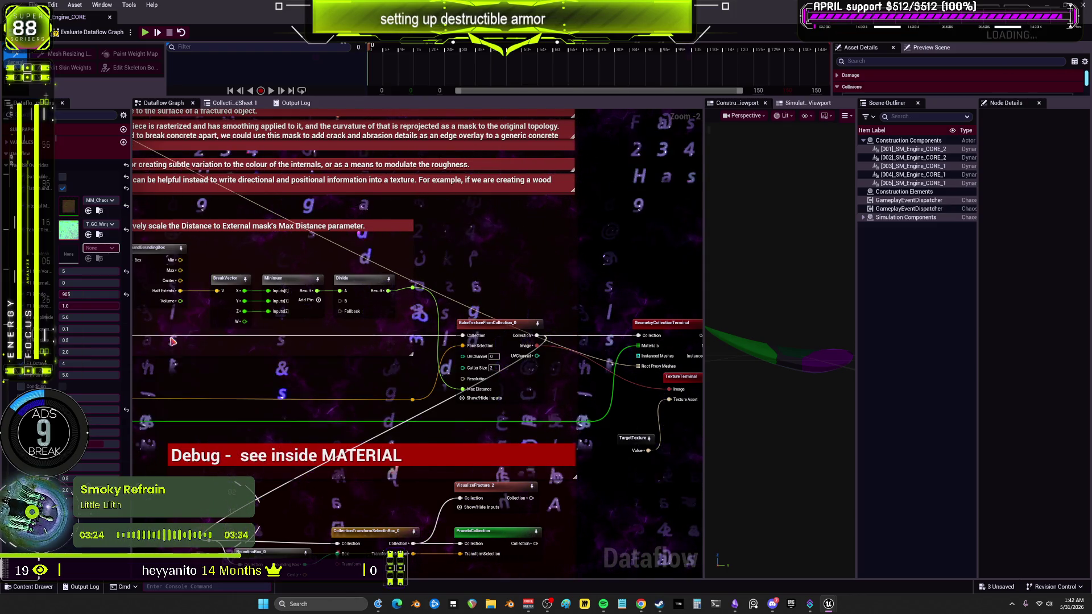
- Assign the T_GC_Engine_CORE texture, evaluate the graph, then save and close it
{"action": "left_click", "coordinate": [113, 226]}
{"action": "type", "text": "_engin"}
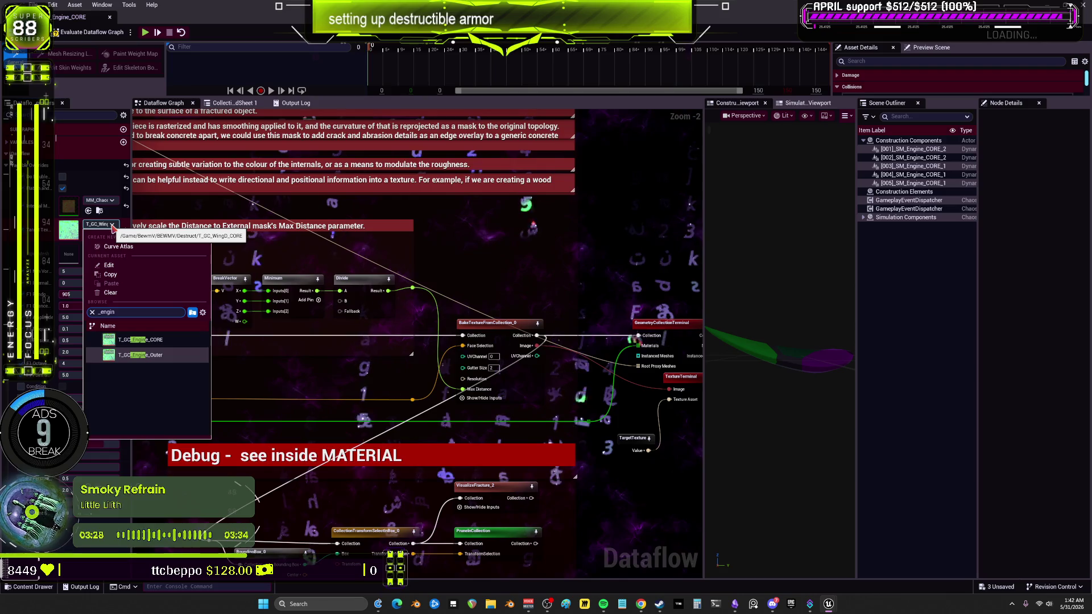
{"action": "left_click", "coordinate": [140, 340]}
{"action": "left_click", "coordinate": [88, 33]}
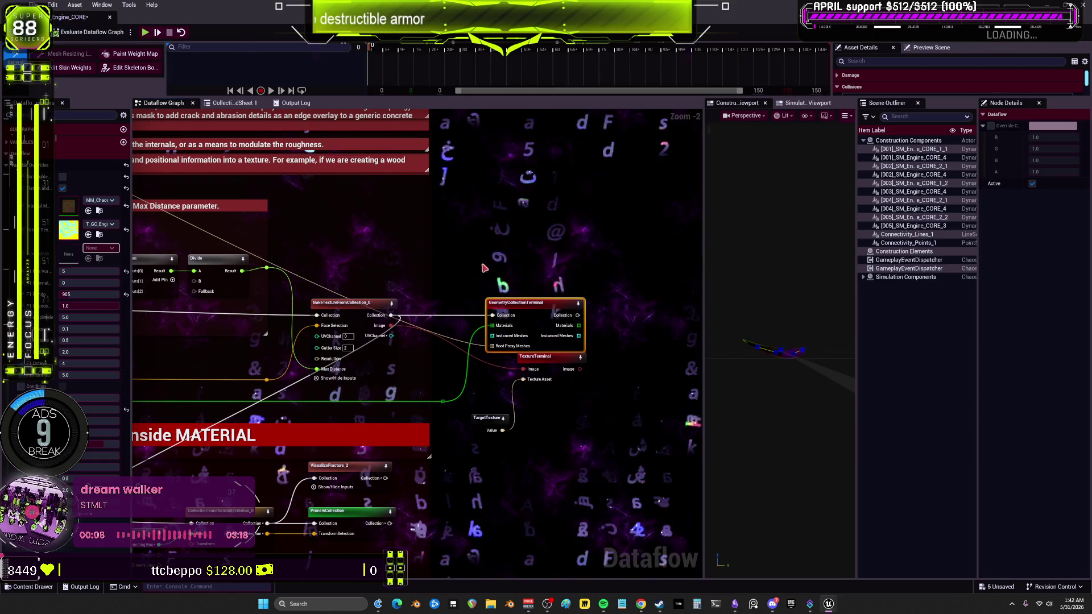
{"action": "key", "text": "ctrl+s"}
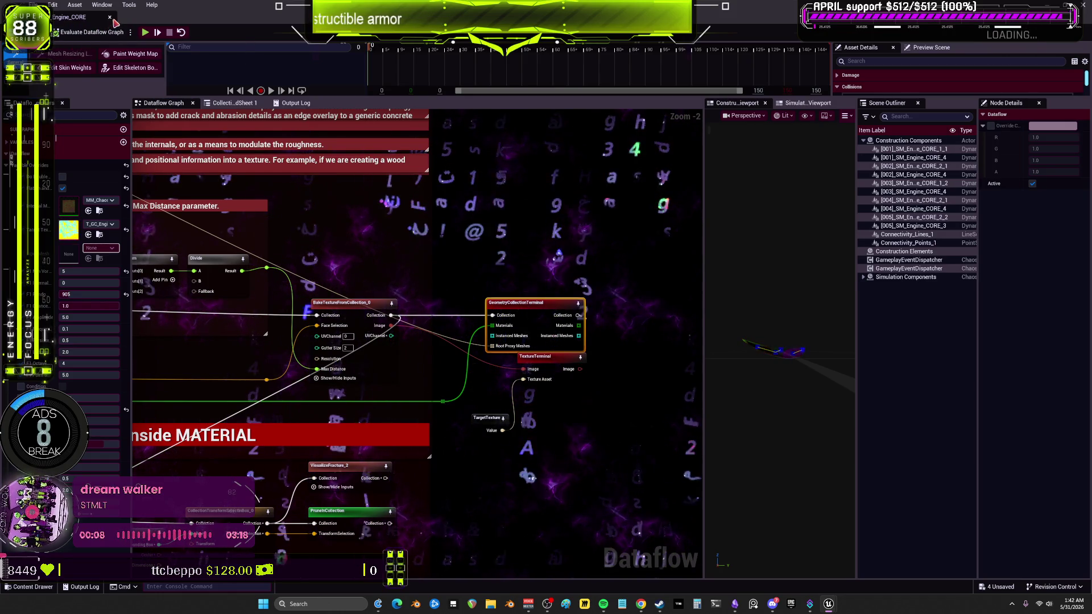
{"action": "left_click", "coordinate": [110, 18]}
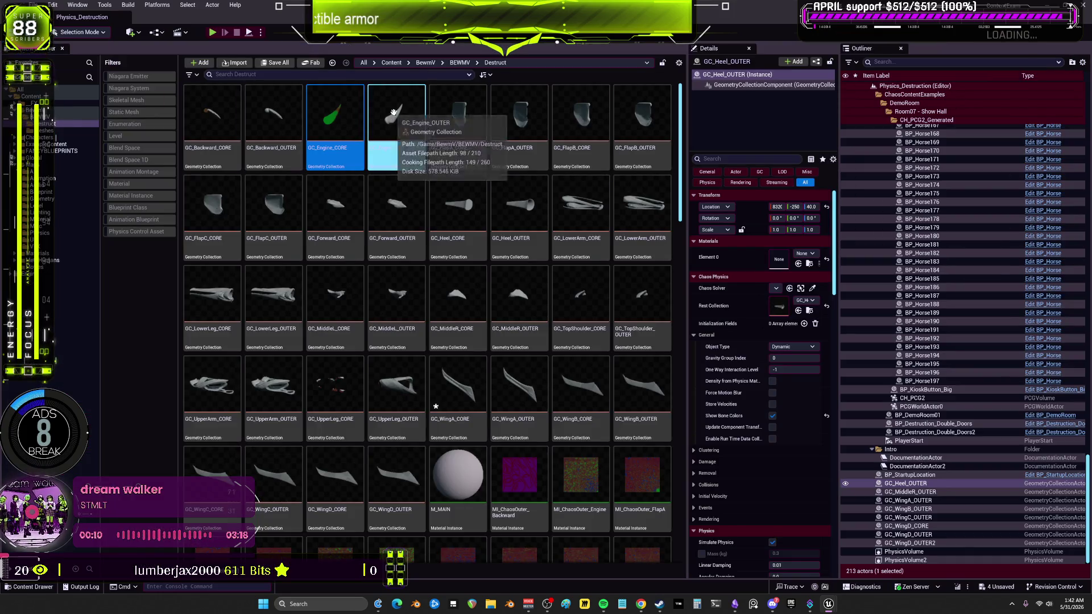
- Open GC_Engine_OUTER and assign MI_ChaosOuter_Engine as its material
{"action": "double_click", "coordinate": [394, 112]}
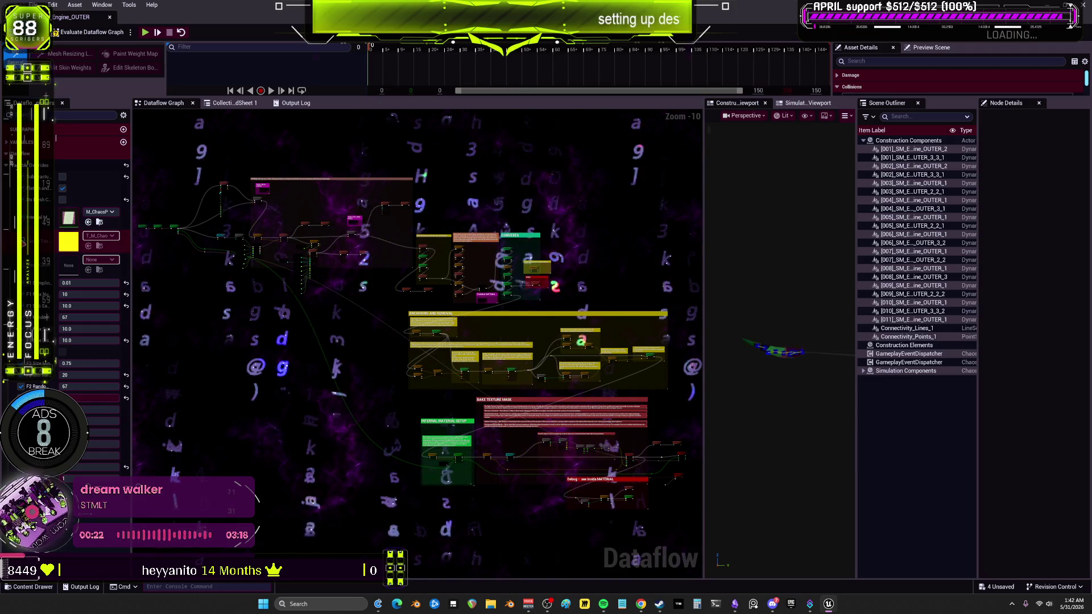
{"action": "left_click", "coordinate": [110, 212]}
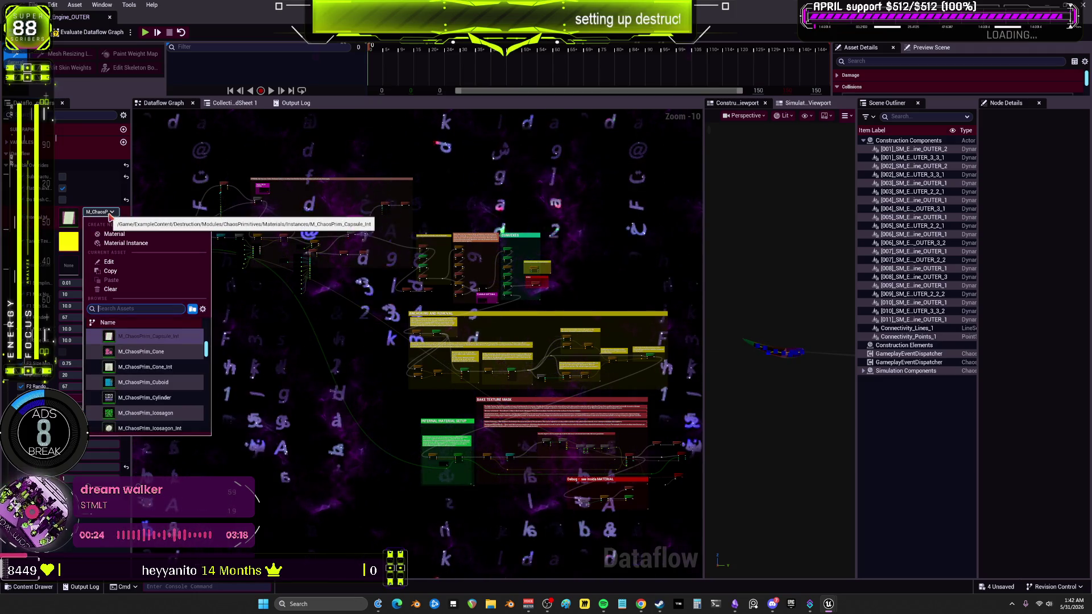
{"action": "type", "text": "_engine"}
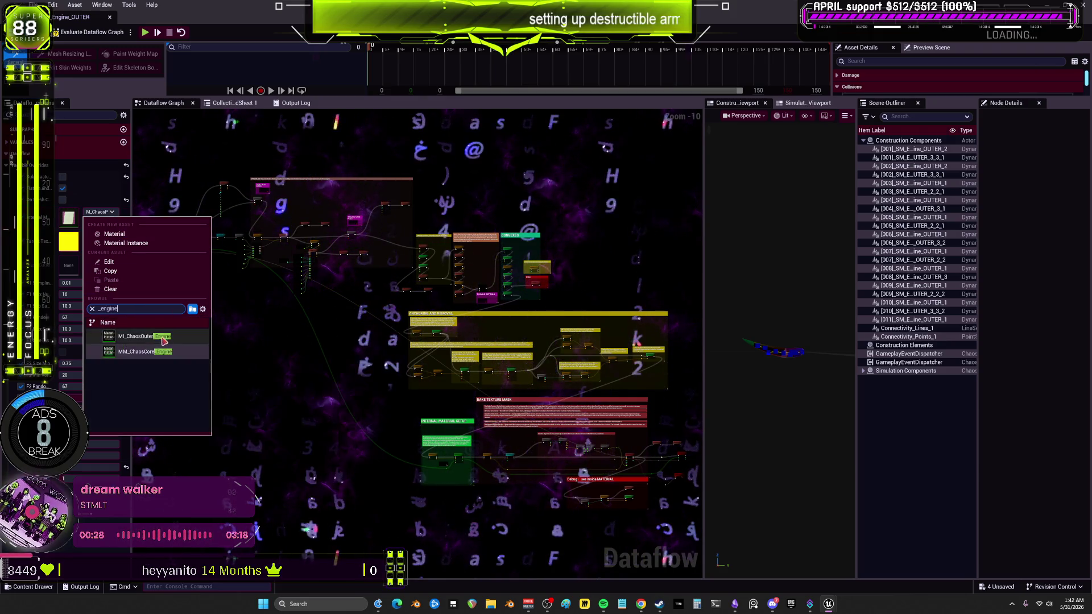
{"action": "left_click", "coordinate": [136, 337]}
- Assign the T_GC_Engine_Outer texture, evaluate the graph and close the editor
{"action": "left_click", "coordinate": [99, 236]}
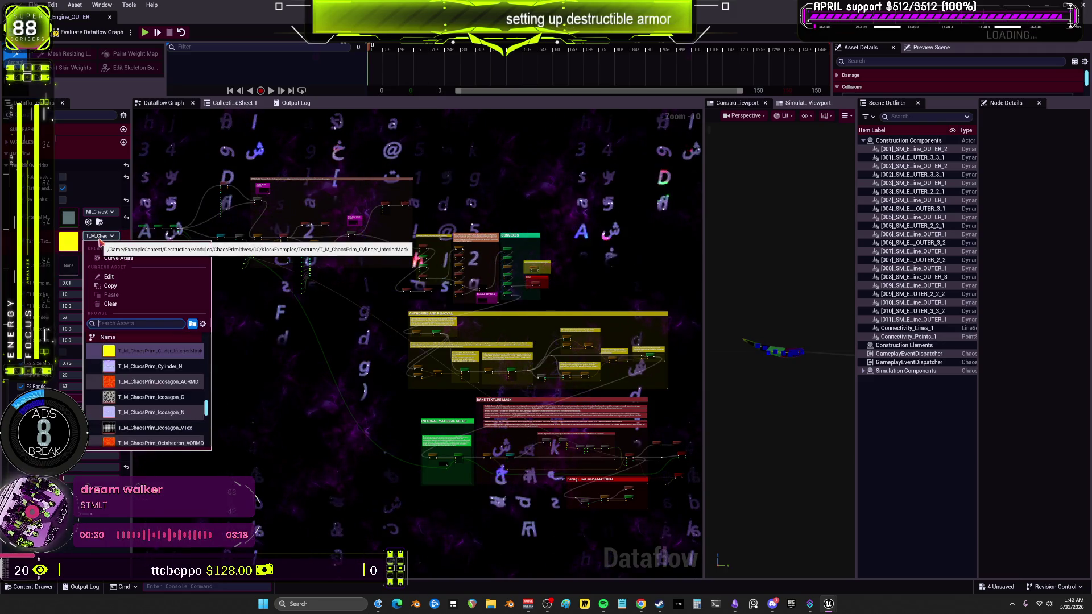
{"action": "type", "text": "_engine"}
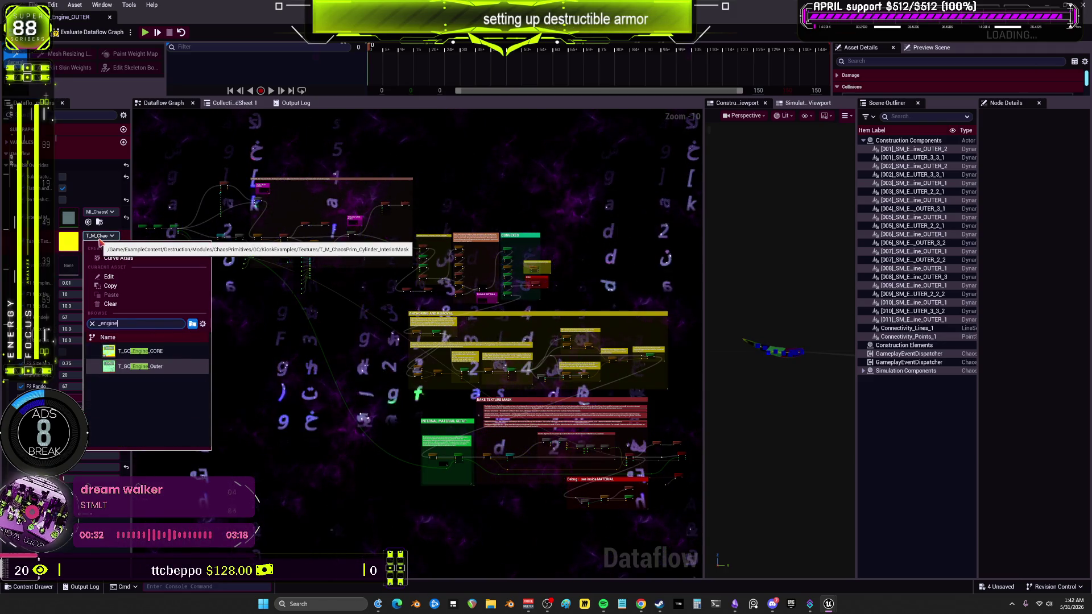
{"action": "left_click", "coordinate": [141, 366]}
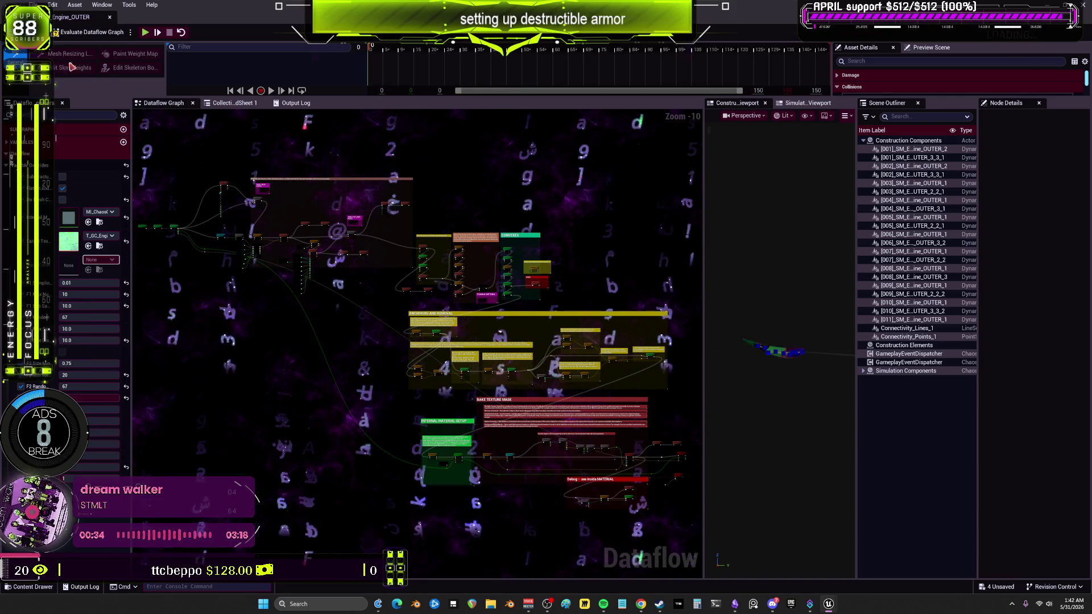
{"action": "left_click", "coordinate": [68, 33]}
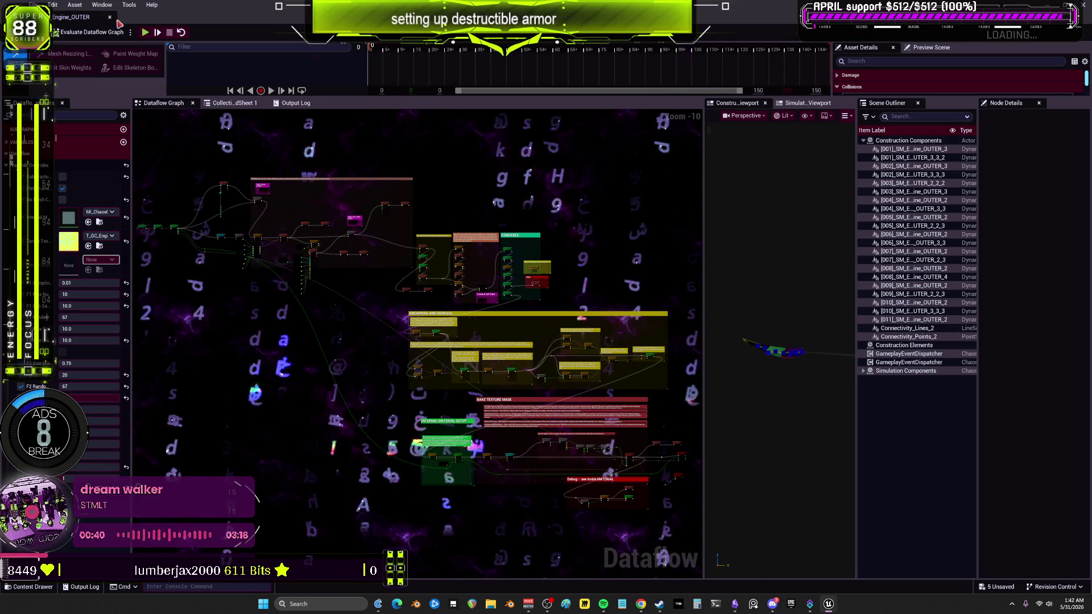
{"action": "key", "text": "alt+Tab"}
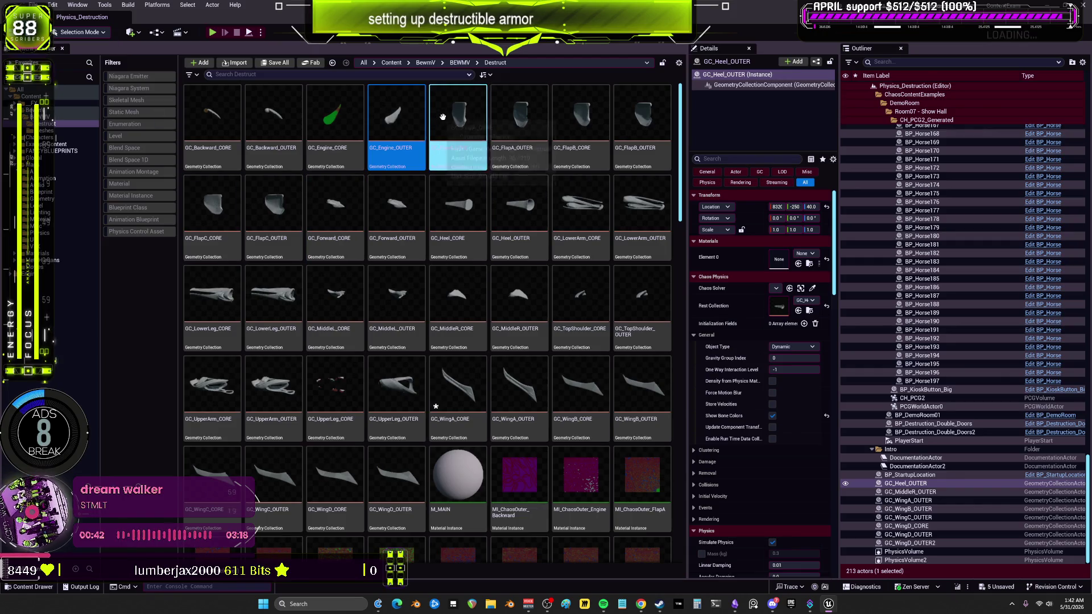
- Open GC_FlapA_CORE and assign MM_ChaosCore_FlapA as its material
{"action": "double_click", "coordinate": [442, 117]}
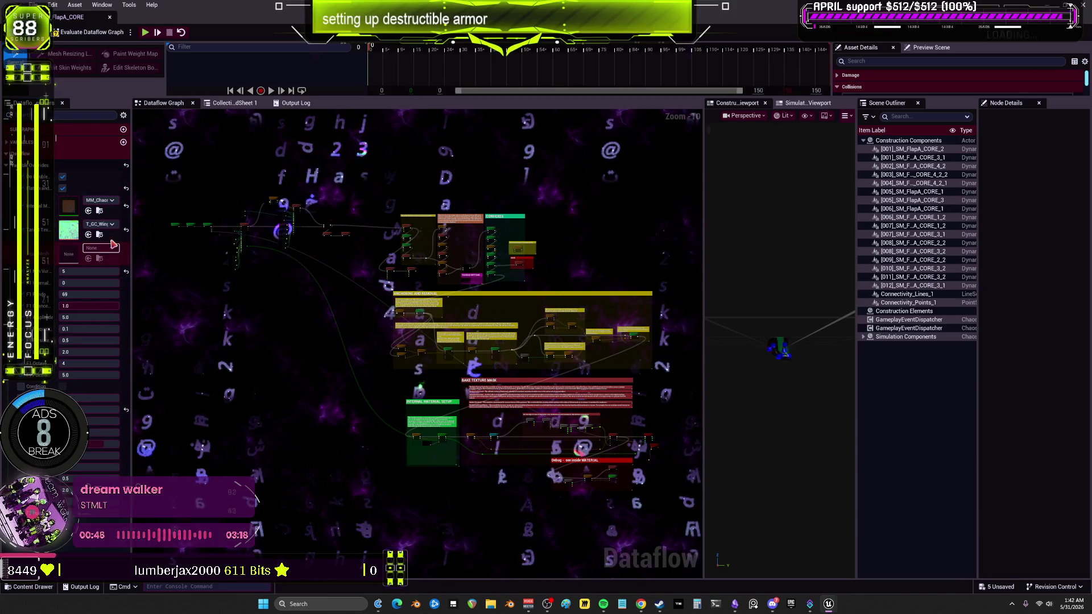
{"action": "left_click", "coordinate": [106, 201]}
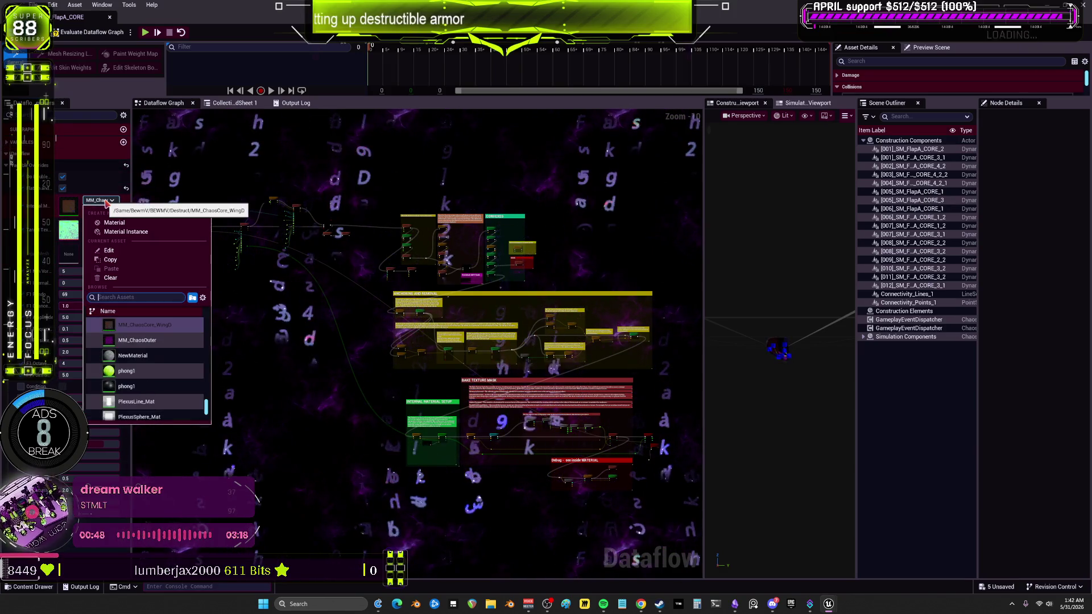
{"action": "type", "text": "flapa"}
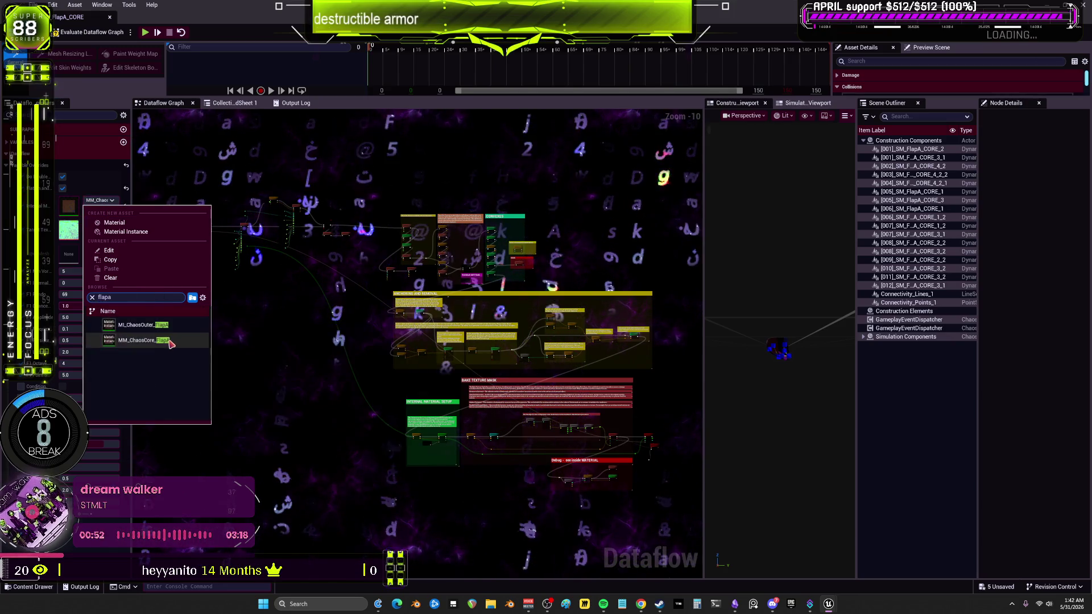
{"action": "left_click", "coordinate": [169, 342]}
- Assign the T_GC_FlapA_Outer texture, re-evaluate the graph and close the editor
{"action": "left_click", "coordinate": [101, 224]}
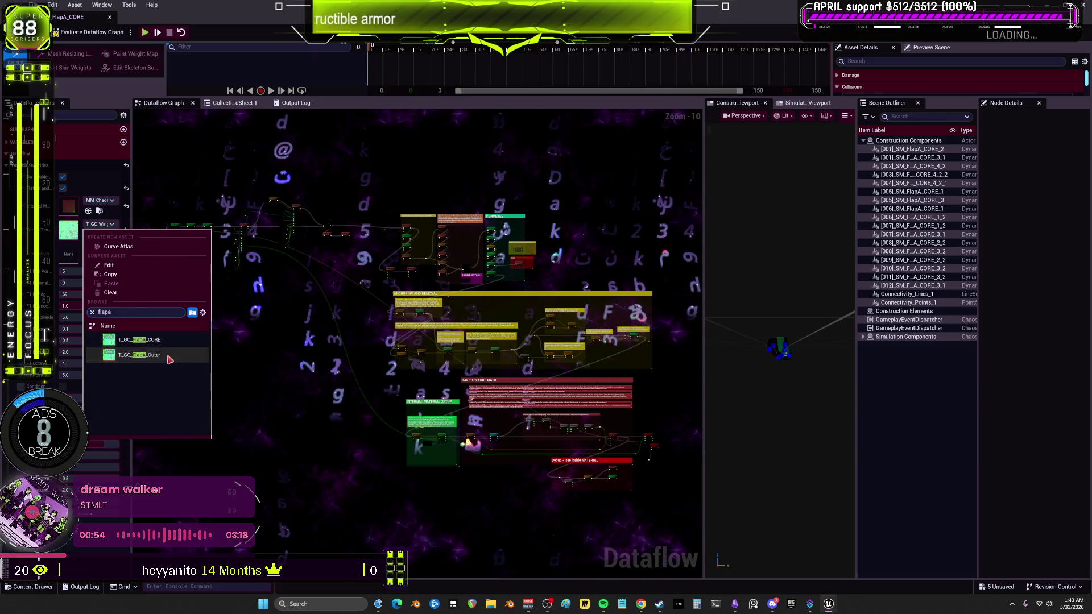
{"action": "left_click", "coordinate": [169, 356]}
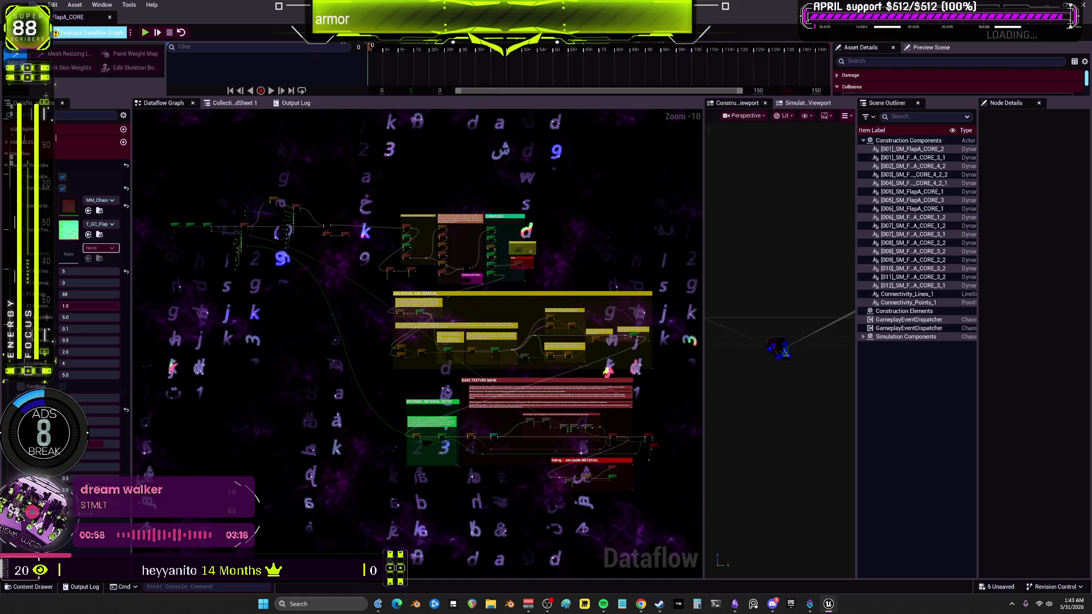
{"action": "left_click", "coordinate": [91, 33]}
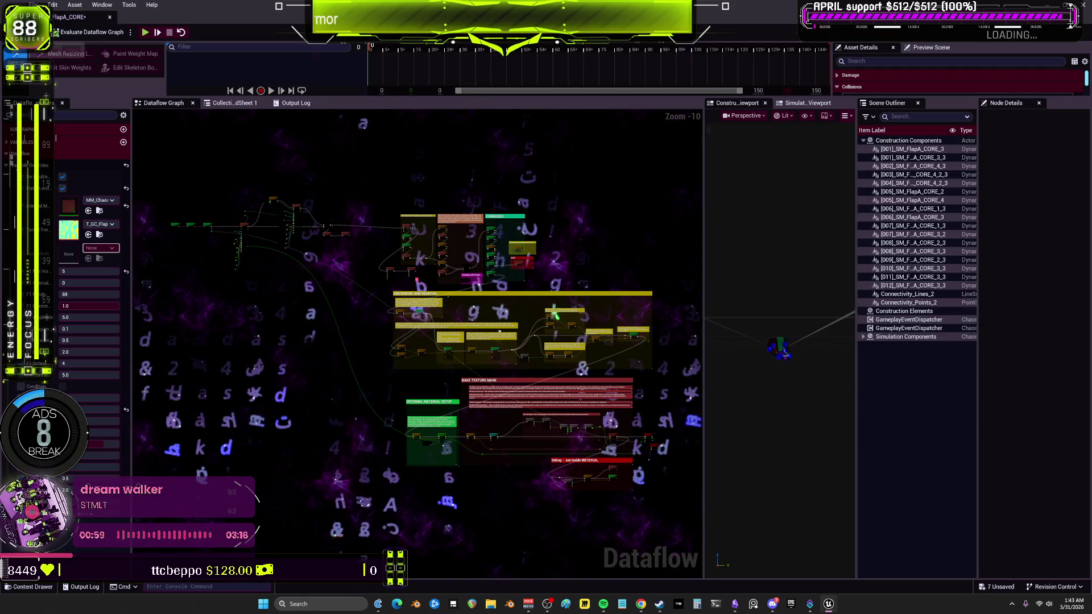
{"action": "left_click", "coordinate": [111, 21]}
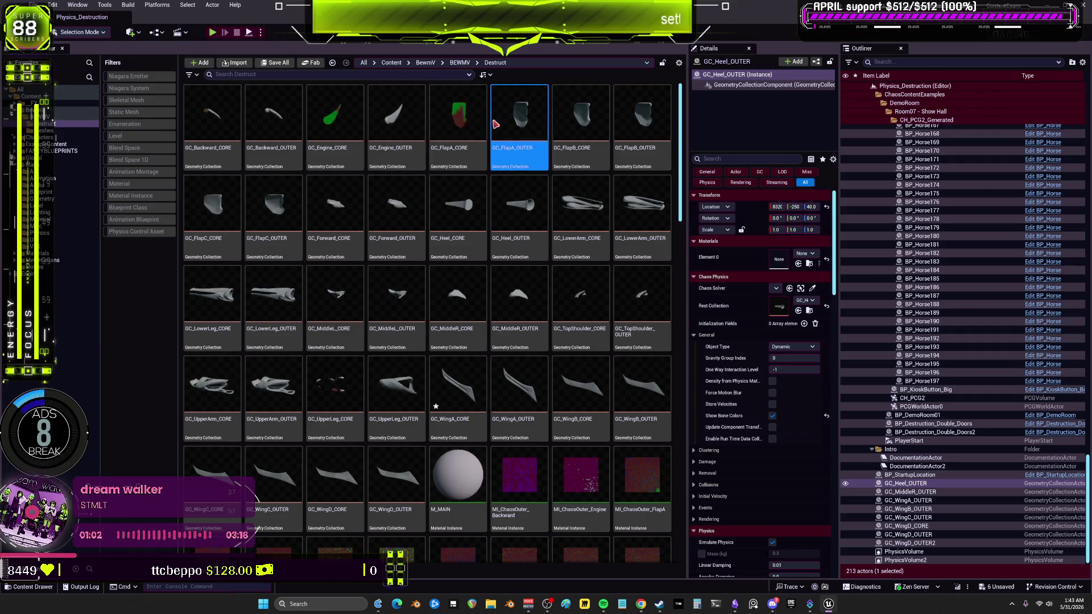
- Open GC_FlapA_OUTER and assign MI_ChaosOuter_FlapA as its material
{"action": "double_click", "coordinate": [495, 124]}
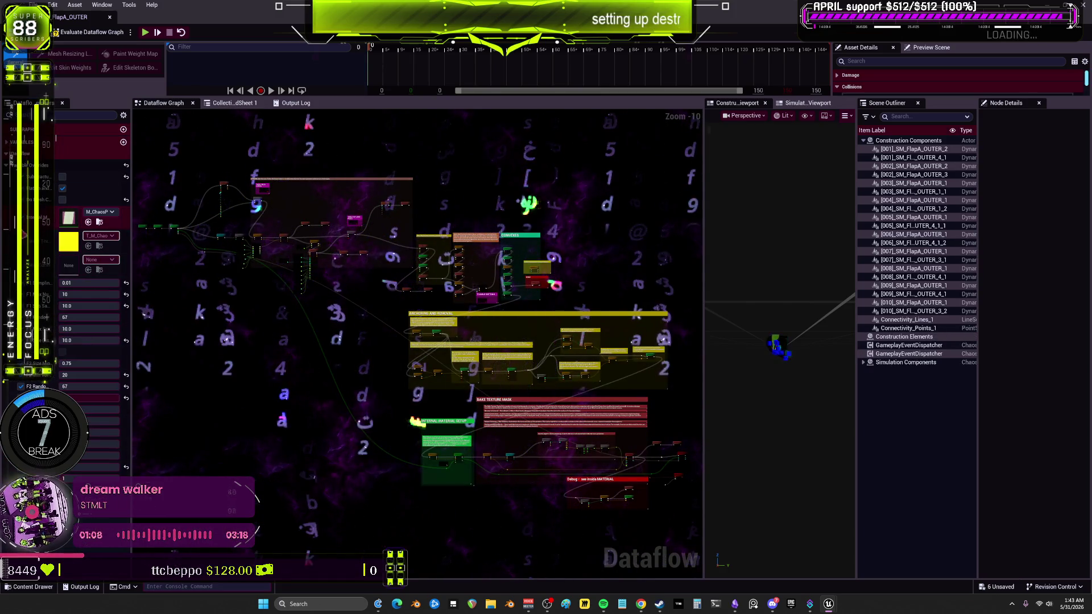
{"action": "left_click", "coordinate": [100, 211]}
{"action": "type", "text": "flapa"}
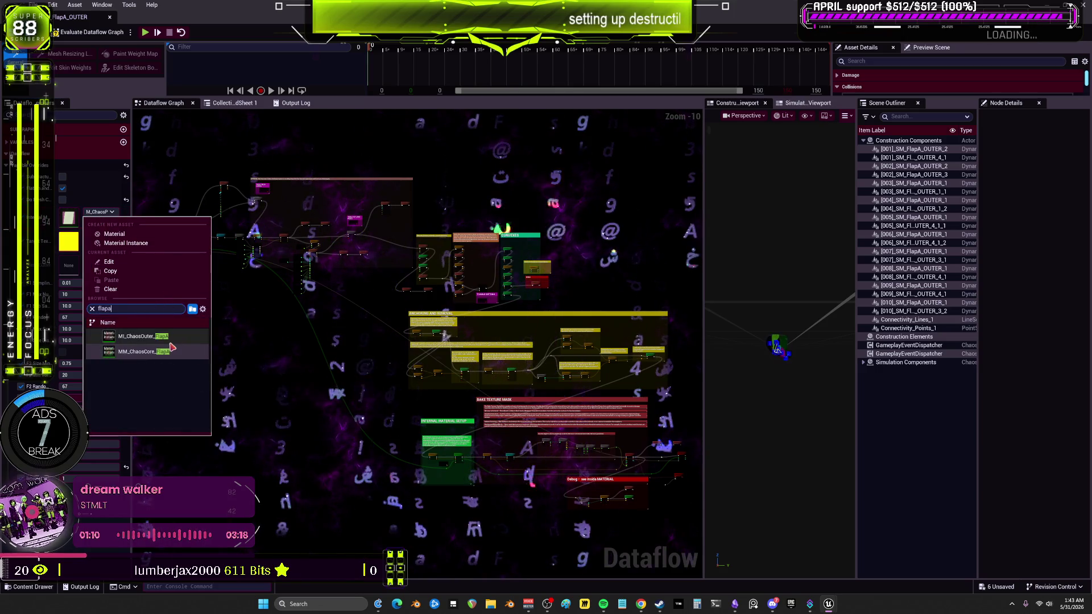
{"action": "left_click", "coordinate": [142, 336]}
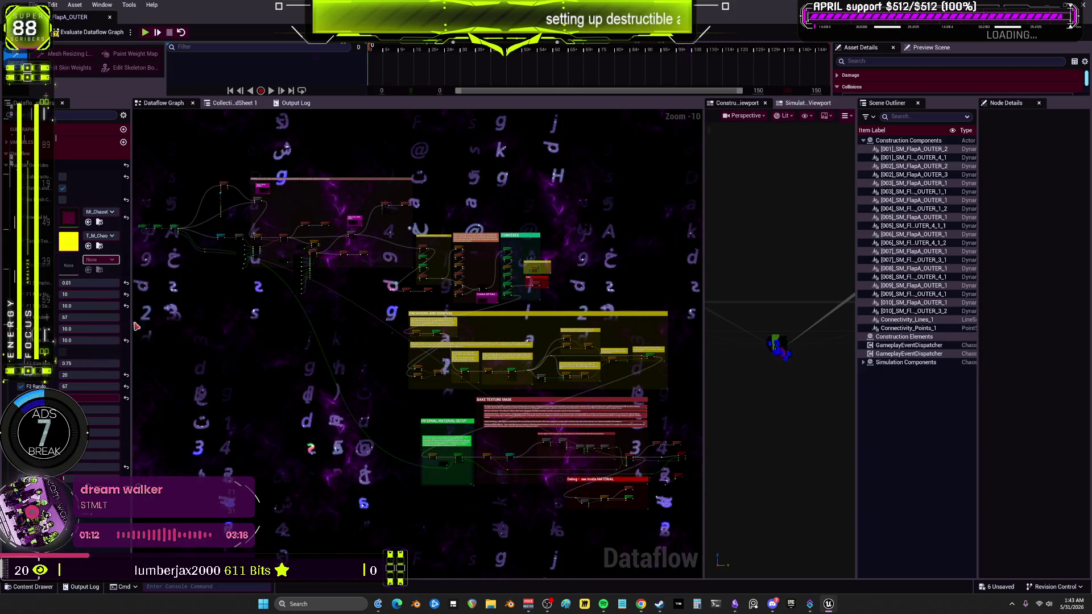
- Assign the T_GC_FlapA_OUTER texture, re-evaluate the graph and close the editor
{"action": "left_click", "coordinate": [97, 235]}
{"action": "type", "text": "flapa"}
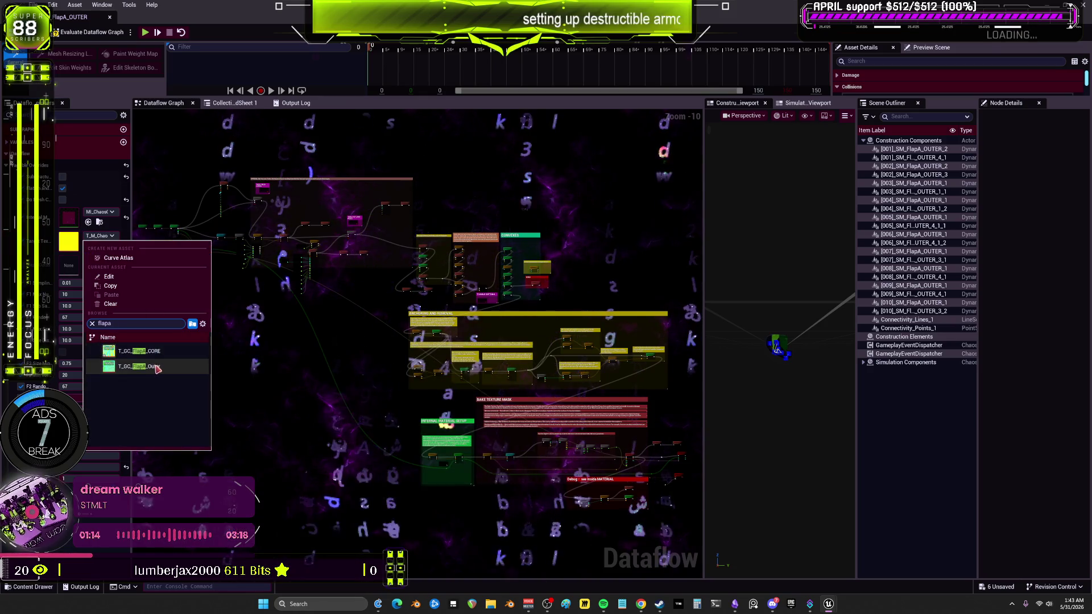
{"action": "left_click", "coordinate": [119, 354]}
{"action": "left_click", "coordinate": [65, 35]}
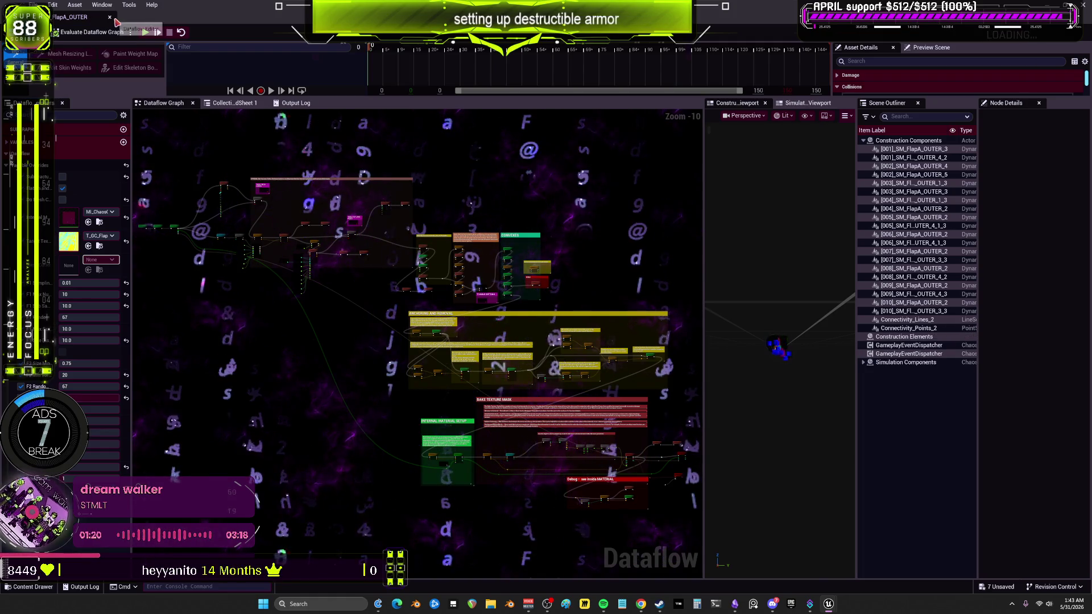
{"action": "left_click", "coordinate": [111, 17]}
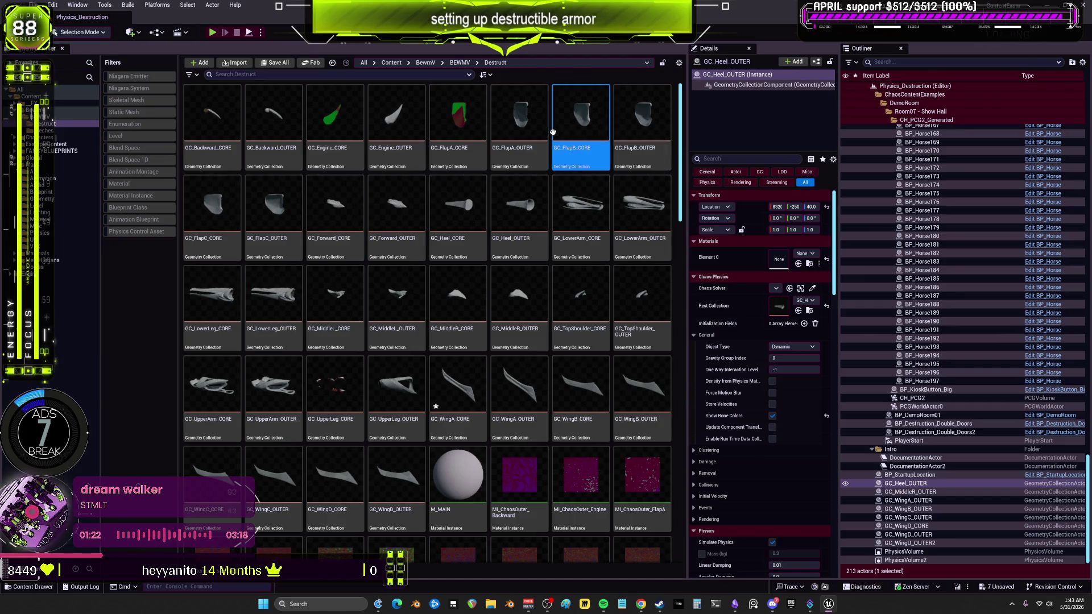
- Open GC_FlapB_CORE and assign MM_ChaosCore_FlapB as its material
{"action": "double_click", "coordinate": [553, 132]}
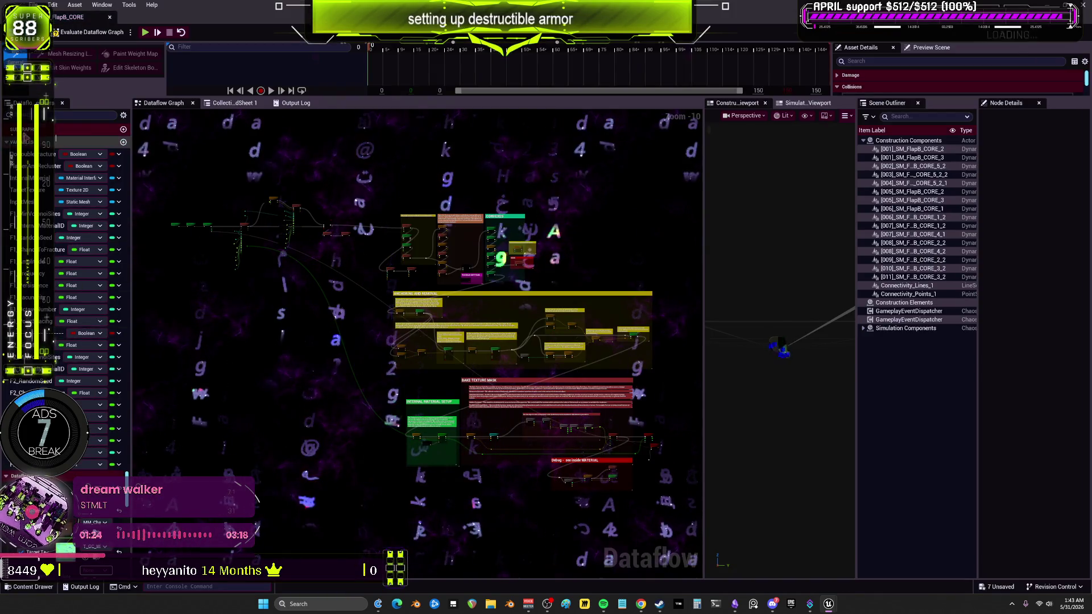
{"action": "left_click", "coordinate": [24, 141]}
{"action": "left_click", "coordinate": [100, 201]}
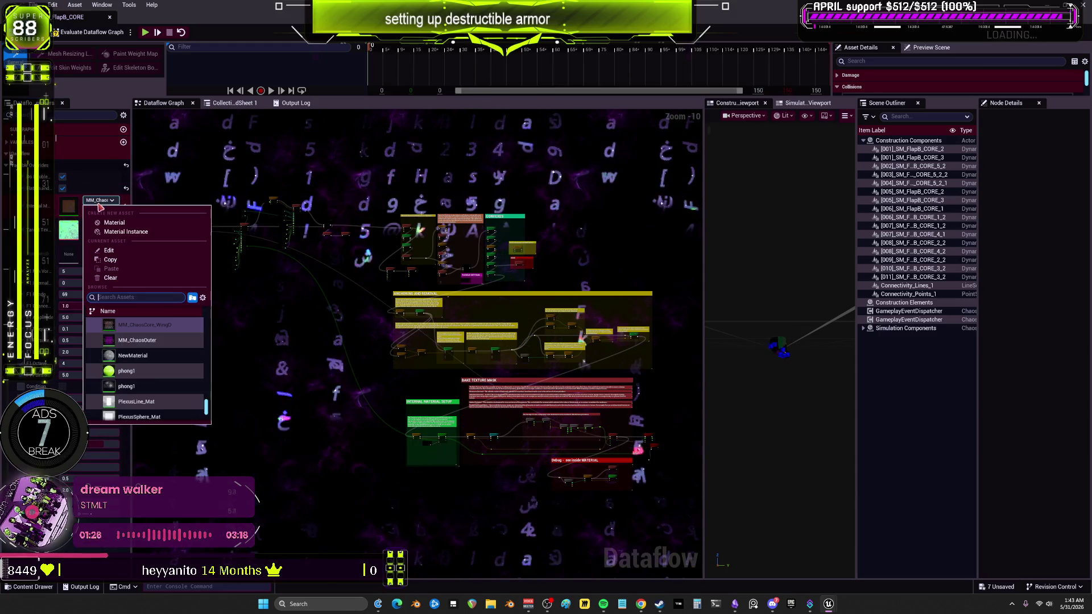
{"action": "type", "text": "flapb"}
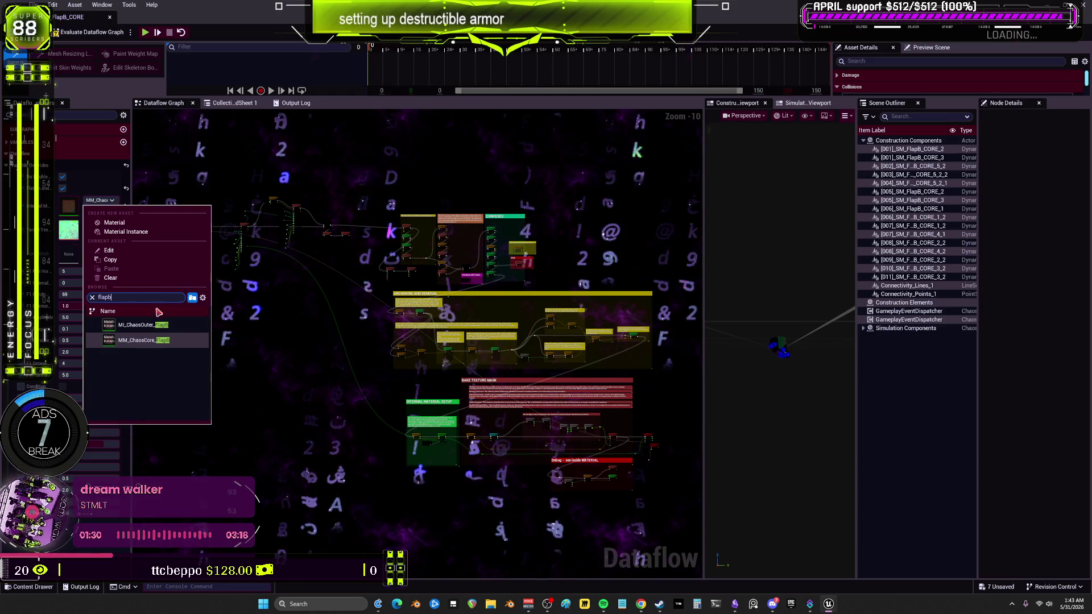
{"action": "left_click", "coordinate": [142, 340]}
- Assign the FlapB baked texture, re-evaluate the graph and close the editor
{"action": "left_click", "coordinate": [107, 226]}
{"action": "type", "text": "flap"}
{"action": "left_click", "coordinate": [142, 340]}
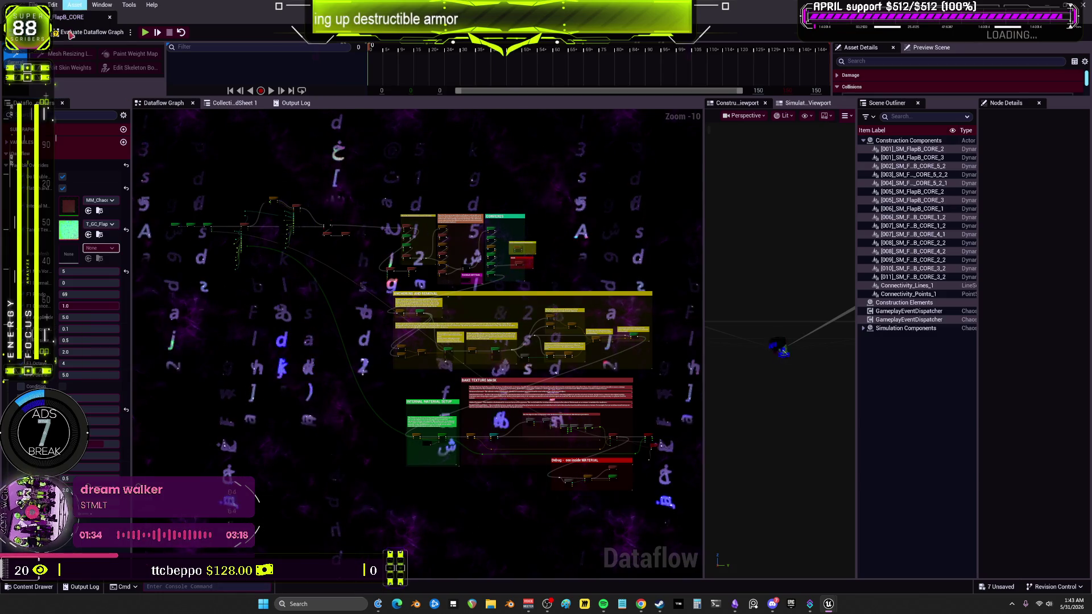
{"action": "left_click", "coordinate": [69, 34]}
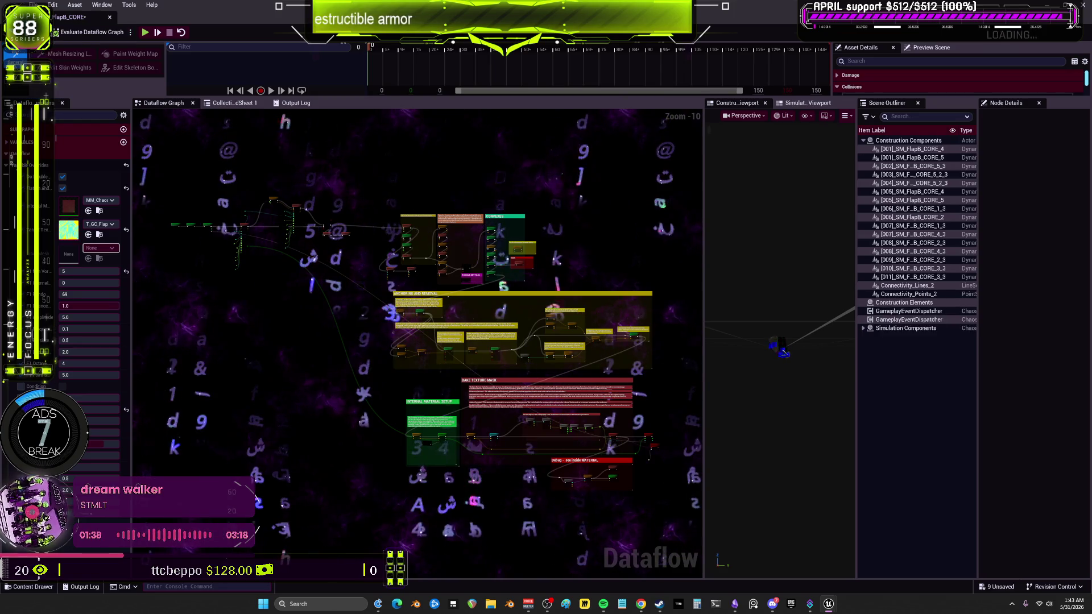
{"action": "left_click", "coordinate": [112, 19]}
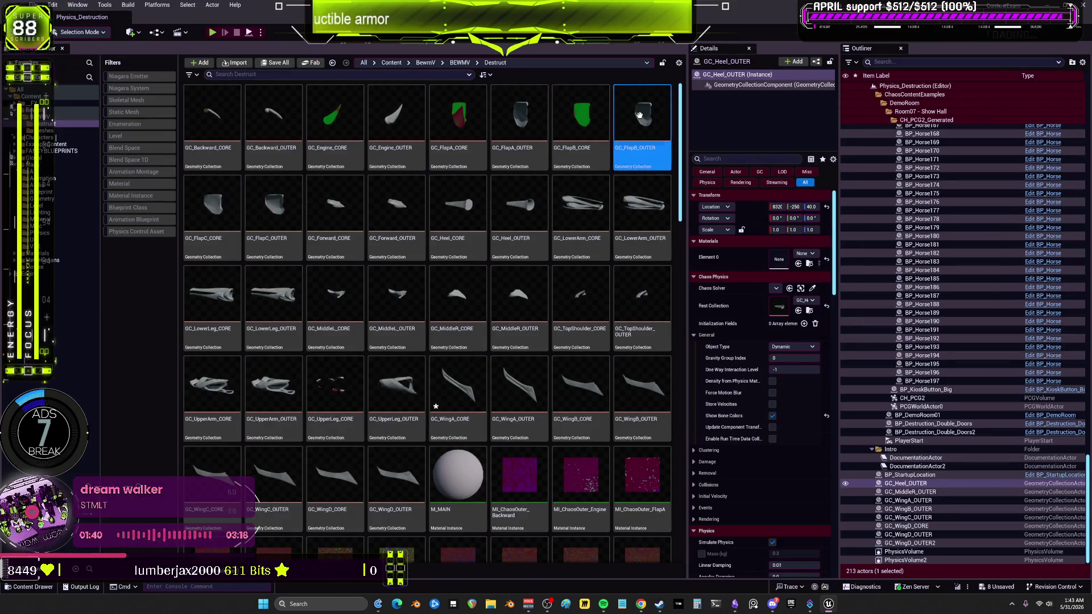
- Open GC_FlapB_OUTER and assign MI_ChaosOuter_FlapB as its material
{"action": "double_click", "coordinate": [640, 115]}
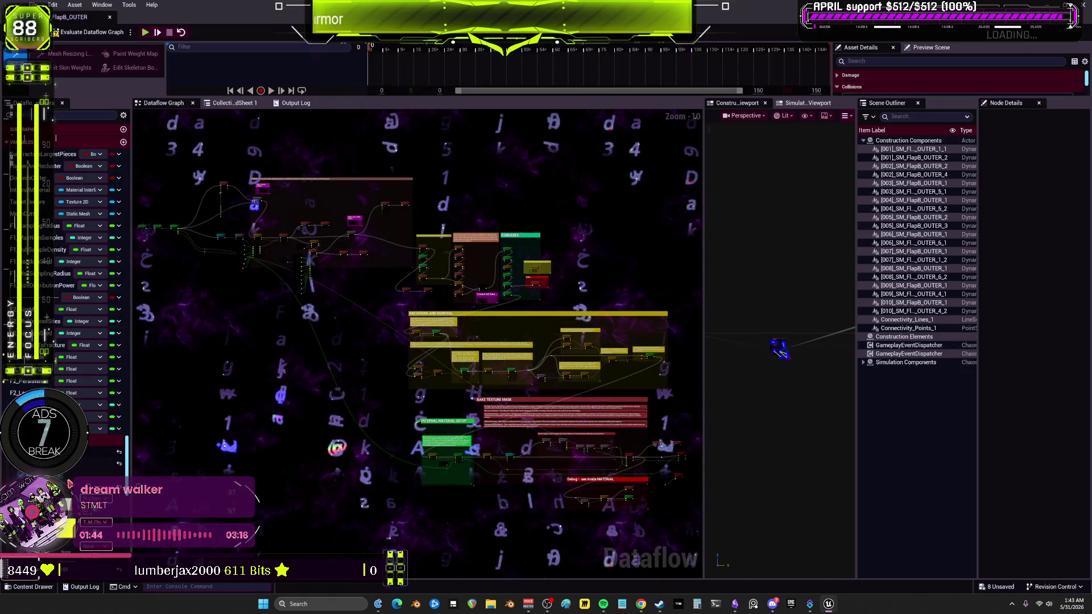
{"action": "left_click", "coordinate": [69, 142]}
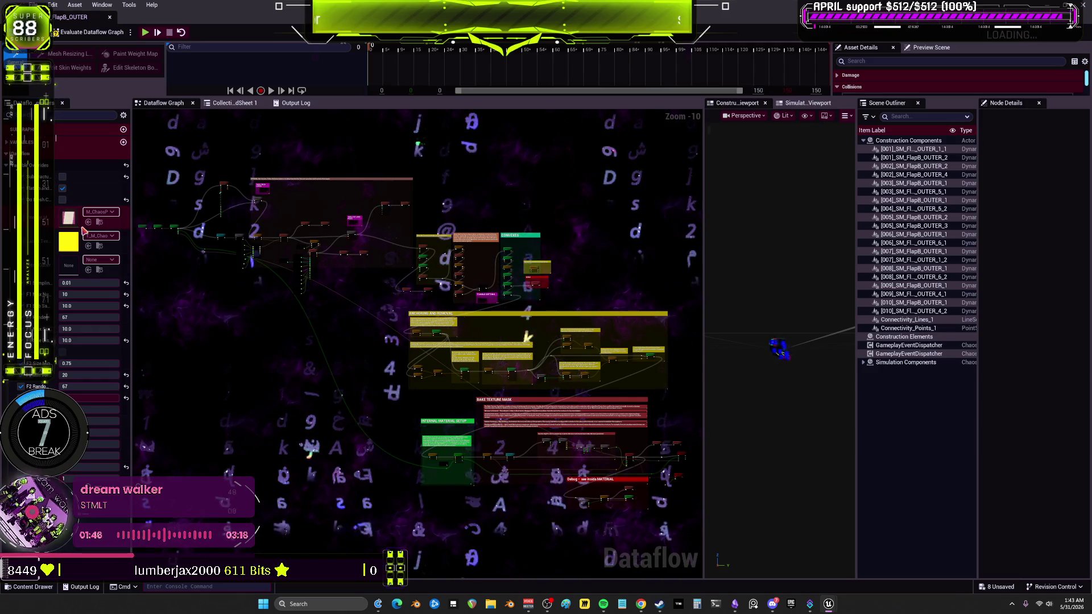
{"action": "left_click", "coordinate": [97, 213]}
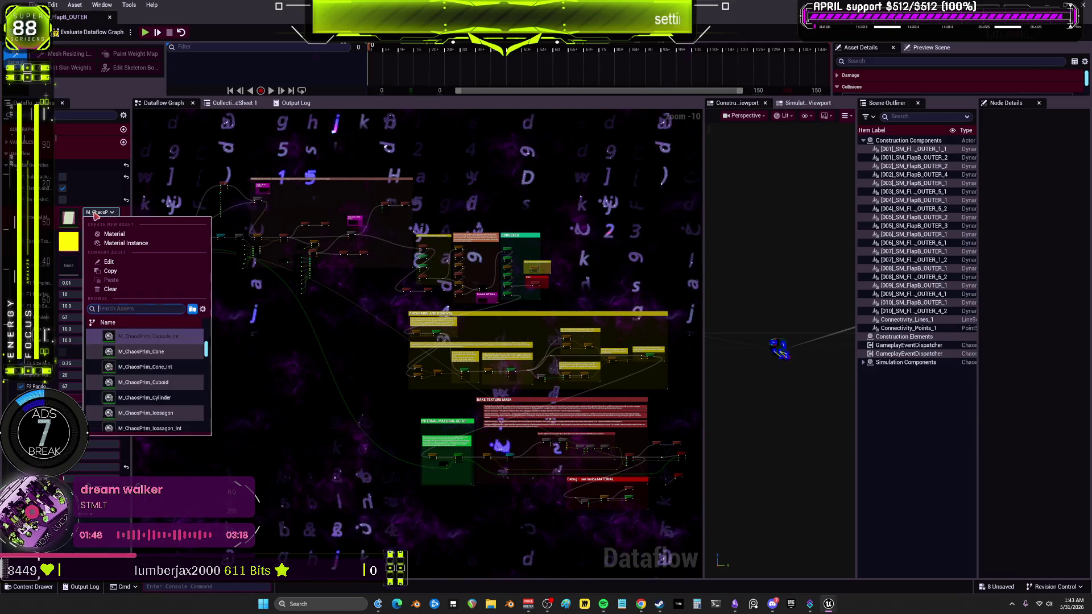
{"action": "type", "text": "flapb"}
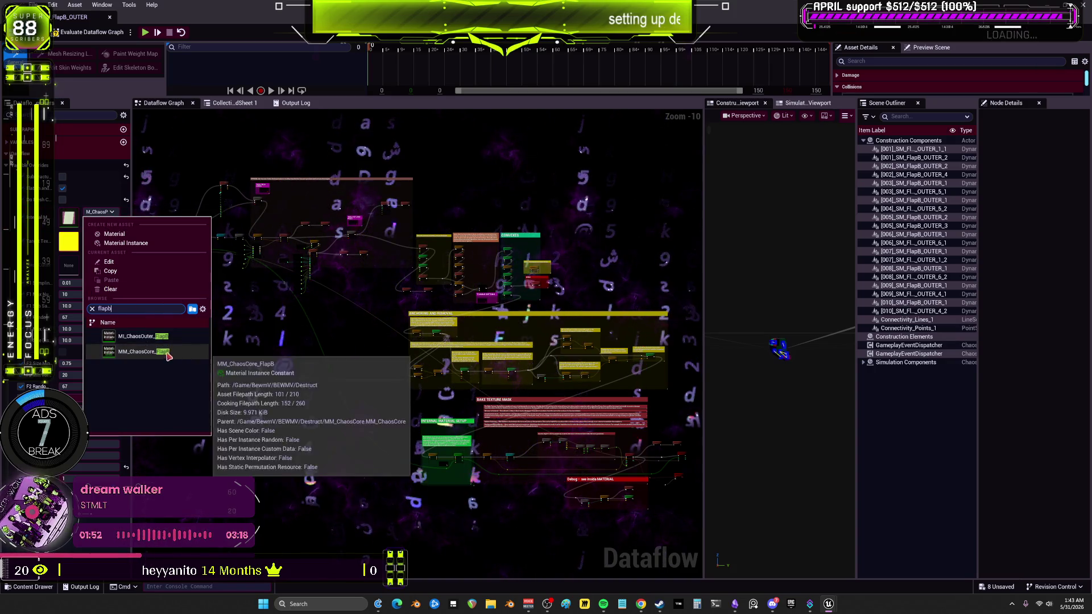
{"action": "left_click", "coordinate": [148, 336]}
- Assign the FlapB baked texture, re-evaluate and close, then open GC_FlapC_CORE
{"action": "left_click", "coordinate": [110, 236]}
{"action": "type", "text": "flapb"}
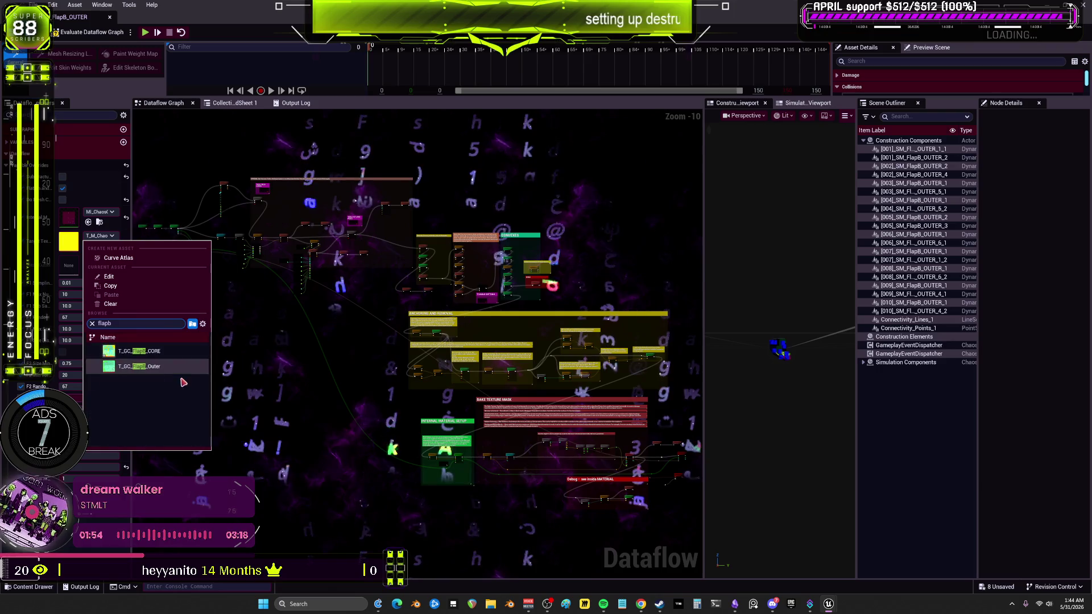
{"action": "left_click", "coordinate": [148, 351]}
{"action": "left_click", "coordinate": [78, 30]}
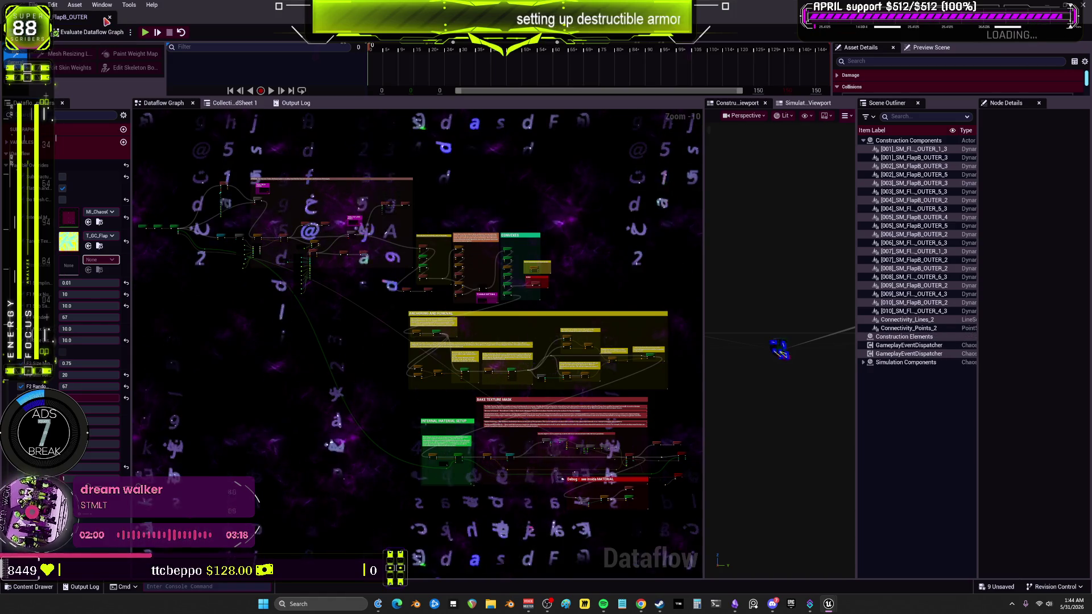
{"action": "key", "text": "alt+Tab"}
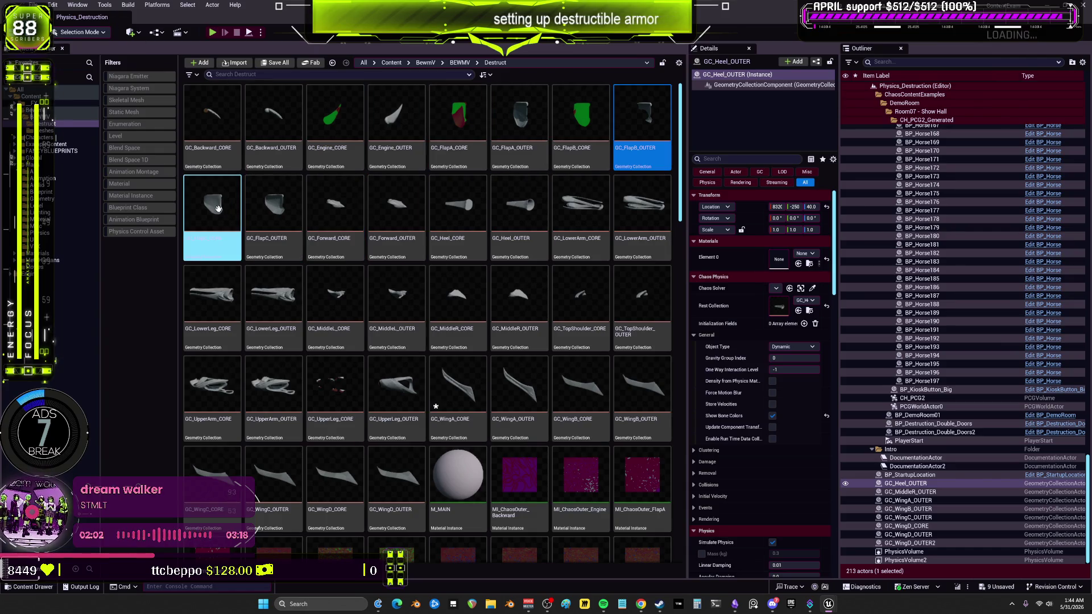
{"action": "double_click", "coordinate": [218, 208]}
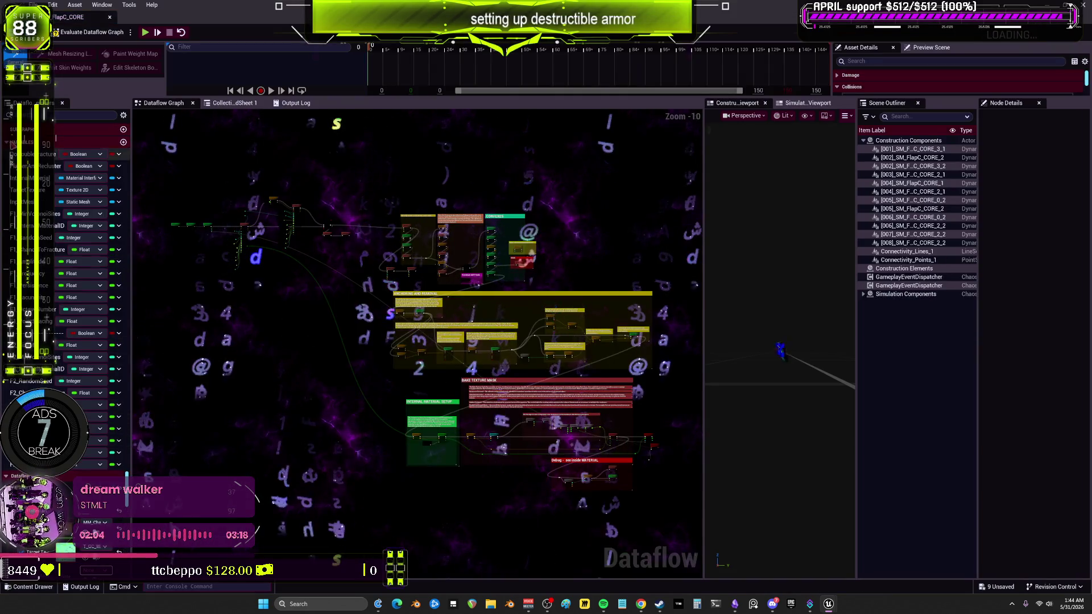
- Give GC_FlapC_CORE the MM_ChaosCore_FlapC material and FlapC baked texture, then save and close it
{"action": "left_click", "coordinate": [100, 201]}
{"action": "type", "text": "flapb"}
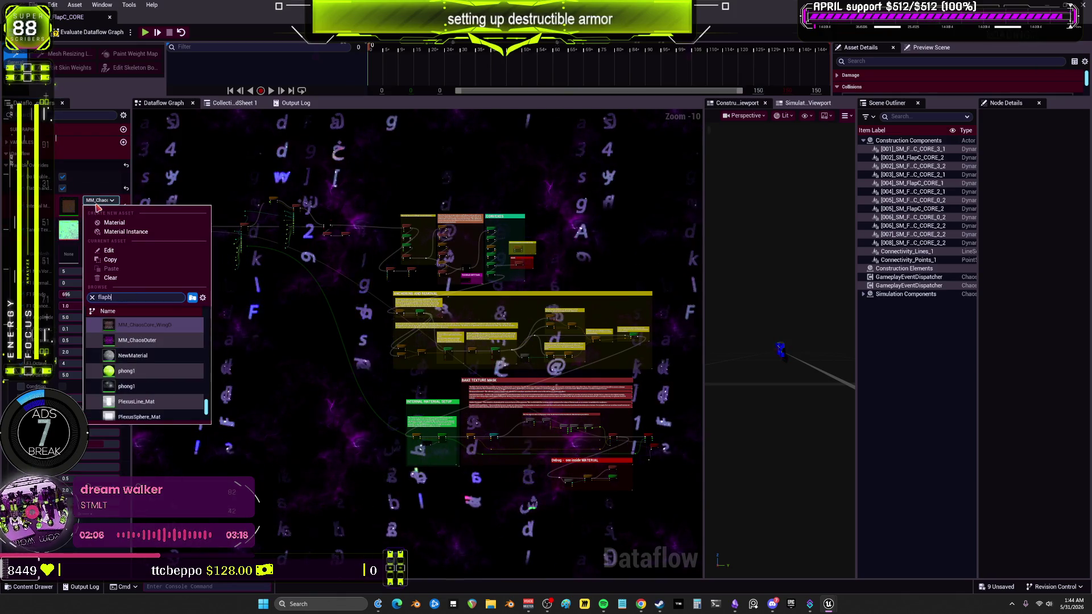
{"action": "key", "text": "BackSpace"}
{"action": "type", "text": "c"}
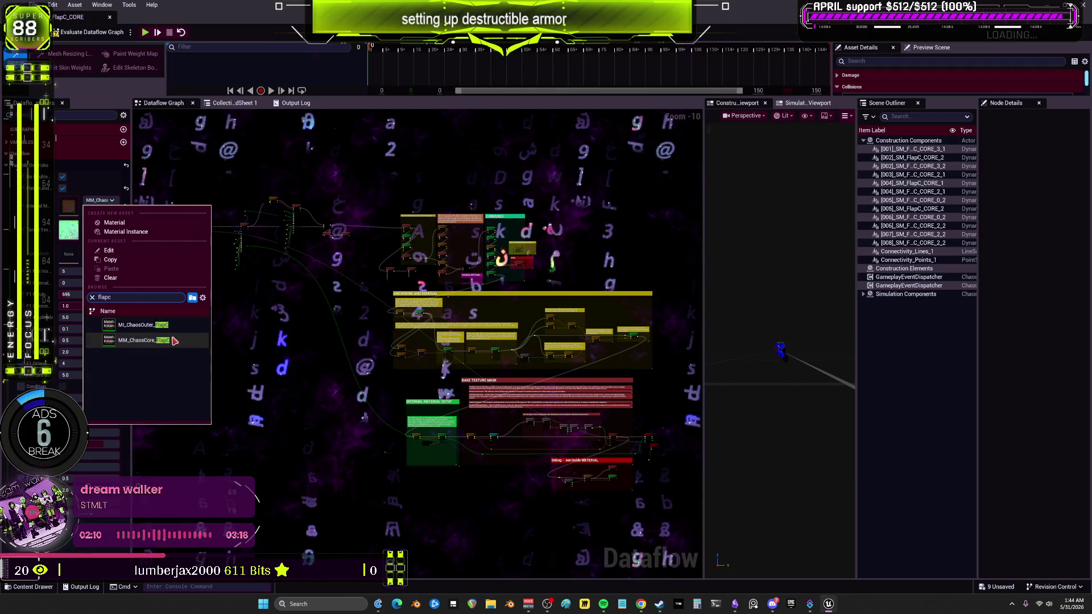
{"action": "left_click", "coordinate": [161, 345]}
{"action": "left_click", "coordinate": [99, 225]}
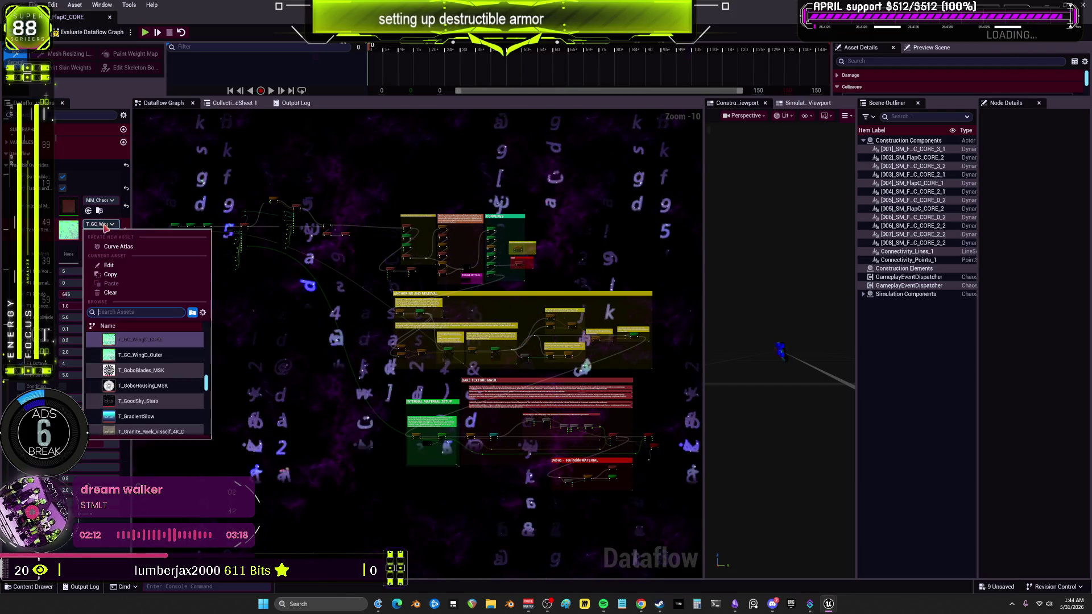
{"action": "left_click", "coordinate": [155, 361]}
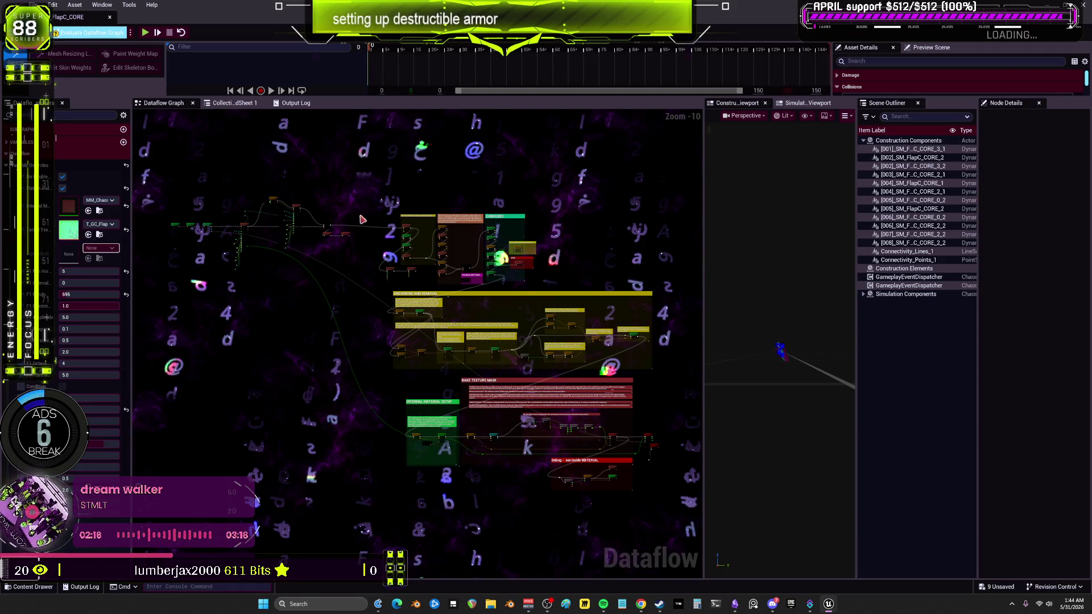
{"action": "key", "text": "ctrl+s"}
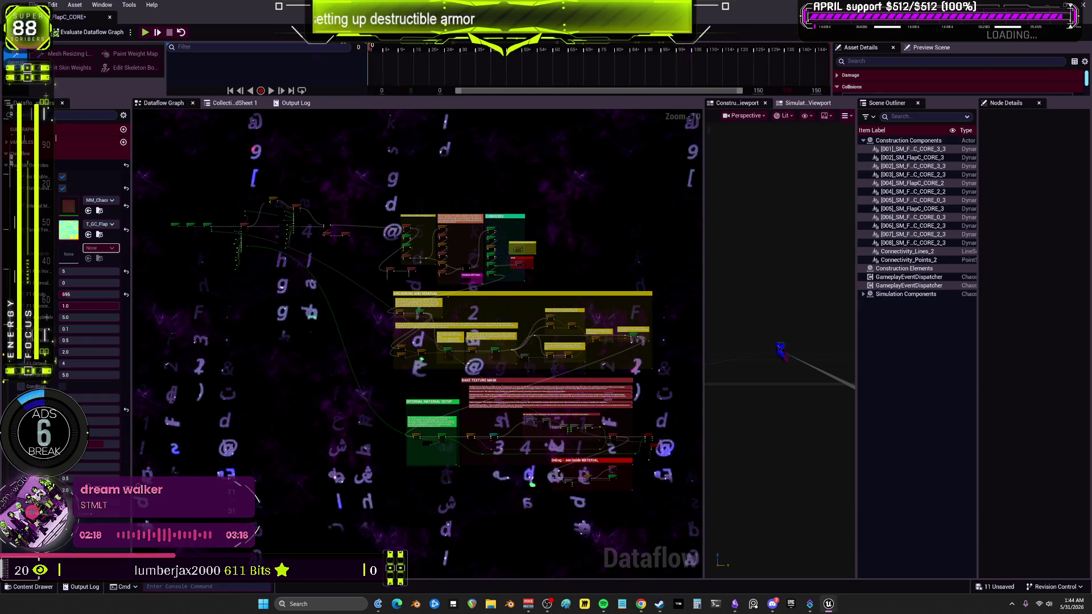
{"action": "left_click", "coordinate": [111, 21]}
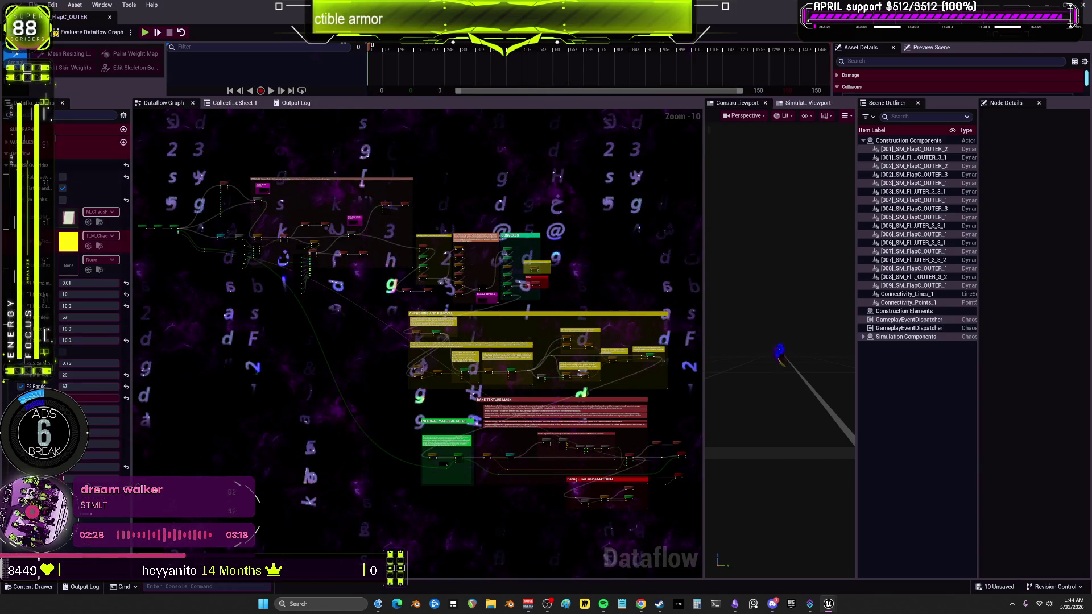
- Assign MI_ChaosOuter_FlapC and T_GC_FlapC_Outer to GC_FlapC_OUTER, evaluate, close, then open GC_Forward_CORE
{"action": "left_click", "coordinate": [101, 211]}
{"action": "type", "text": "flapc"}
{"action": "mouse_move", "coordinate": [183, 345]}
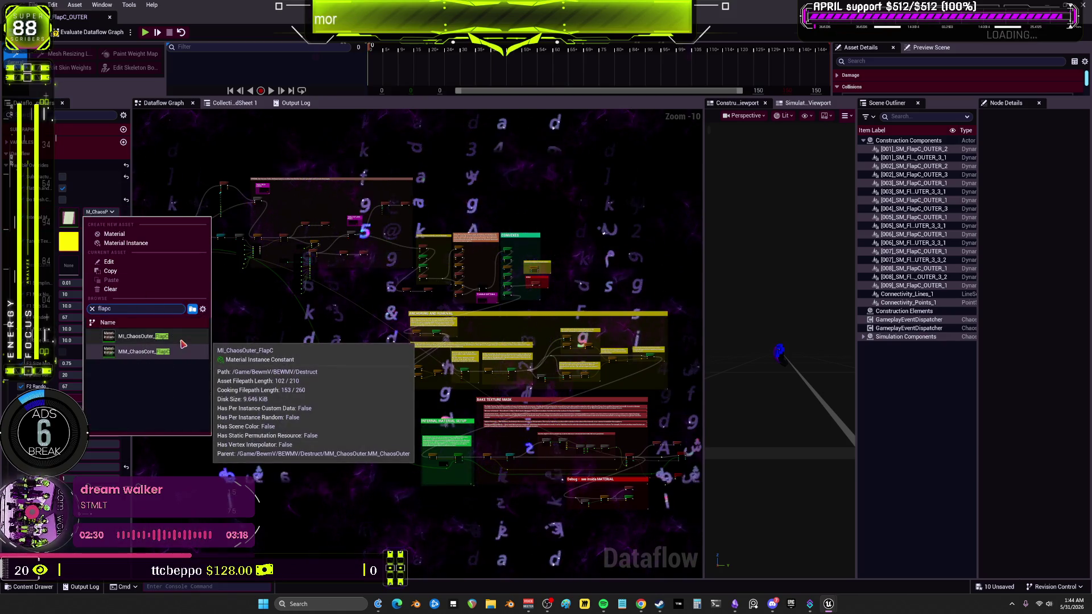
{"action": "left_click", "coordinate": [155, 354]}
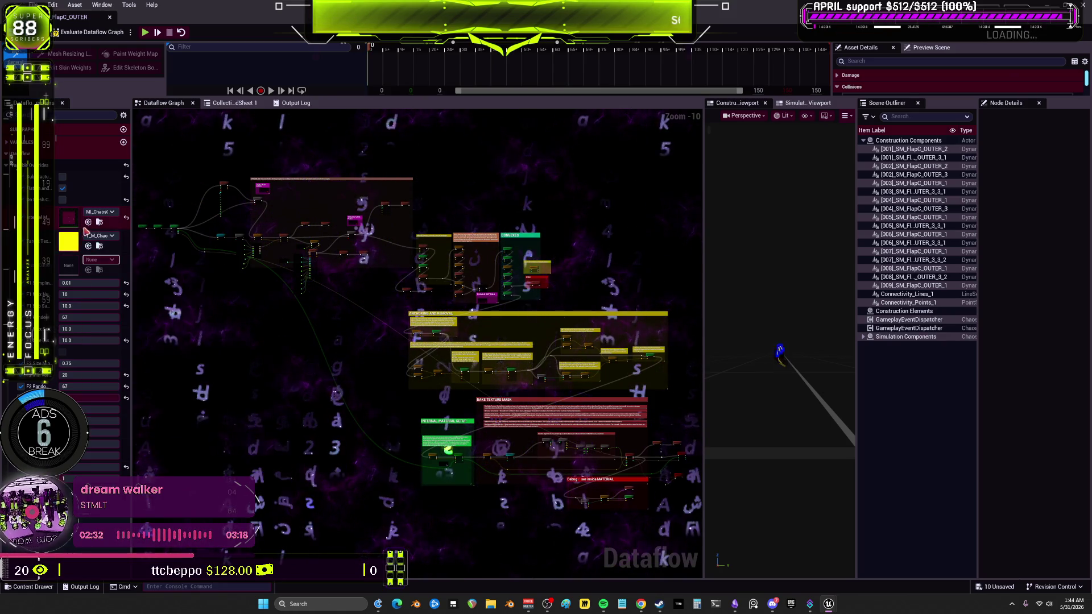
{"action": "left_click", "coordinate": [102, 236]}
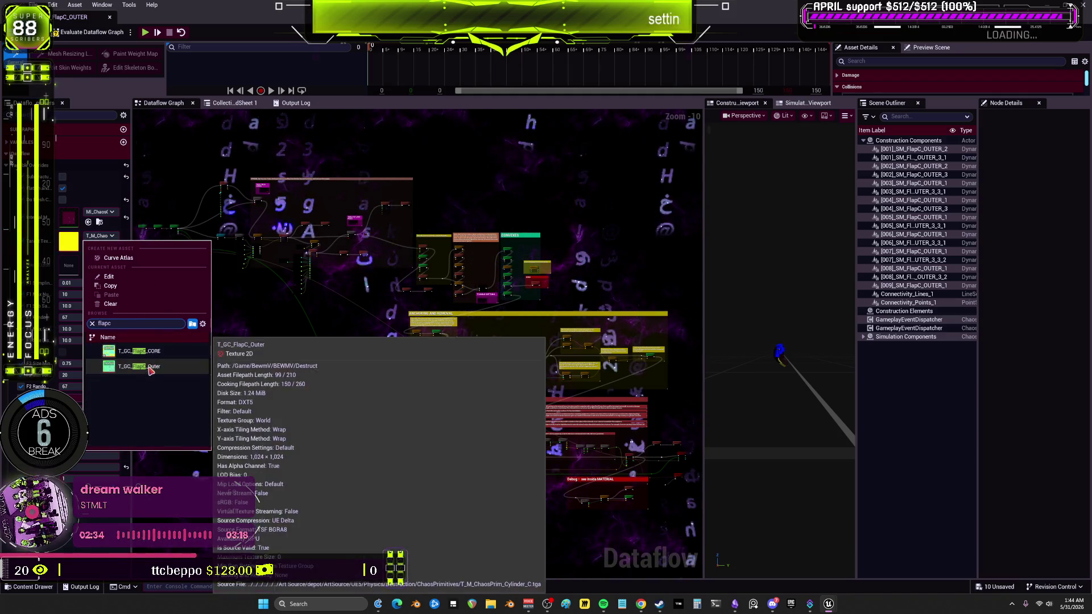
{"action": "left_click", "coordinate": [137, 351]}
{"action": "left_click", "coordinate": [85, 35]}
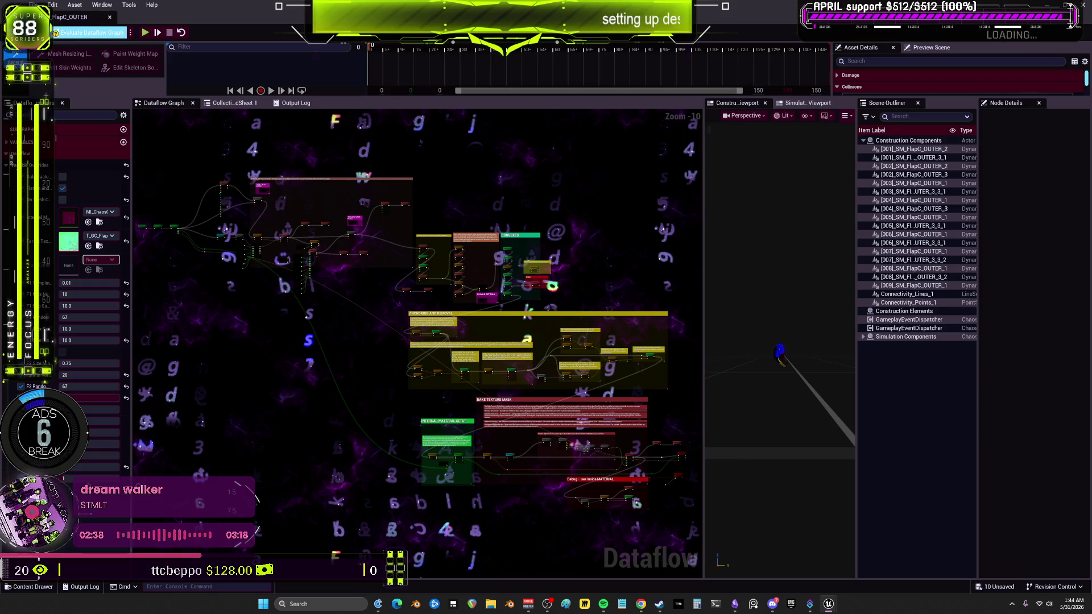
{"action": "left_click", "coordinate": [111, 18]}
{"action": "double_click", "coordinate": [344, 207]}
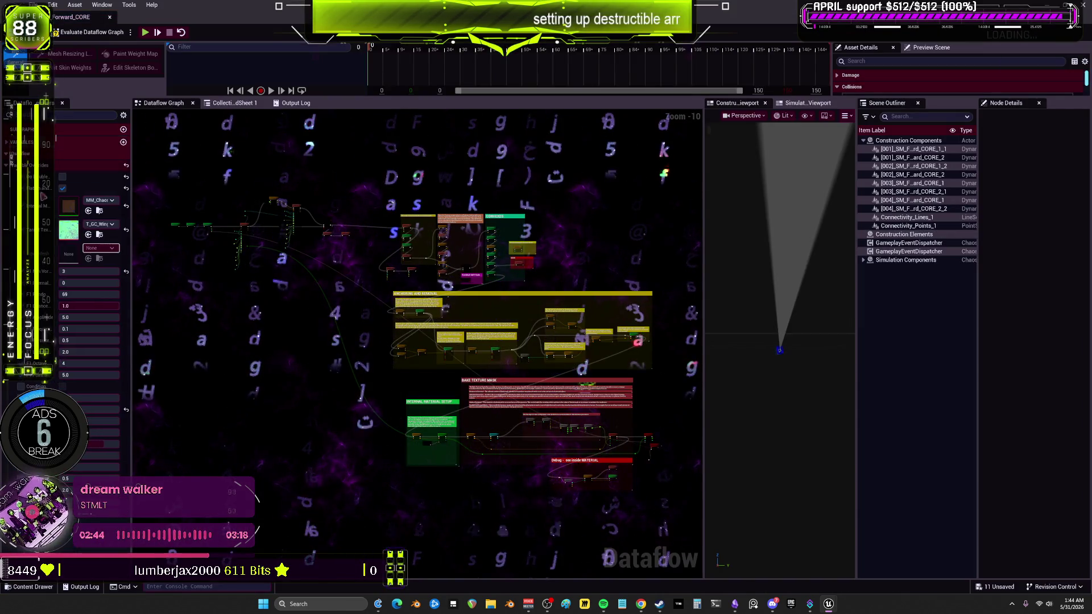
- Assign MM_ChaosCore_Forward and T_GC_Forward_CORE to GC_Forward_CORE, evaluate and close it
{"action": "left_click", "coordinate": [91, 200]}
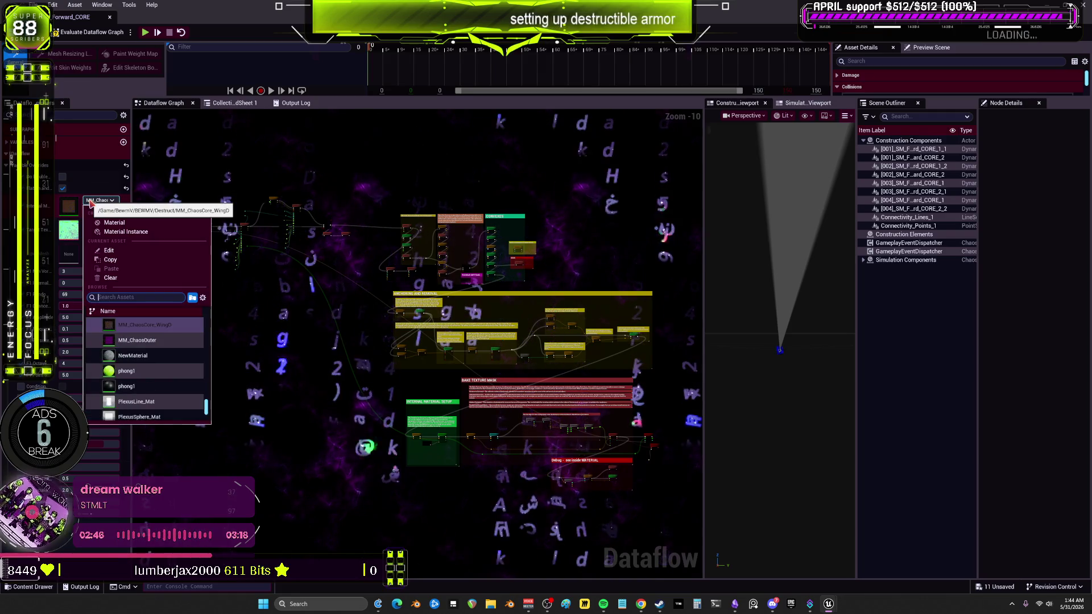
{"action": "type", "text": "for"}
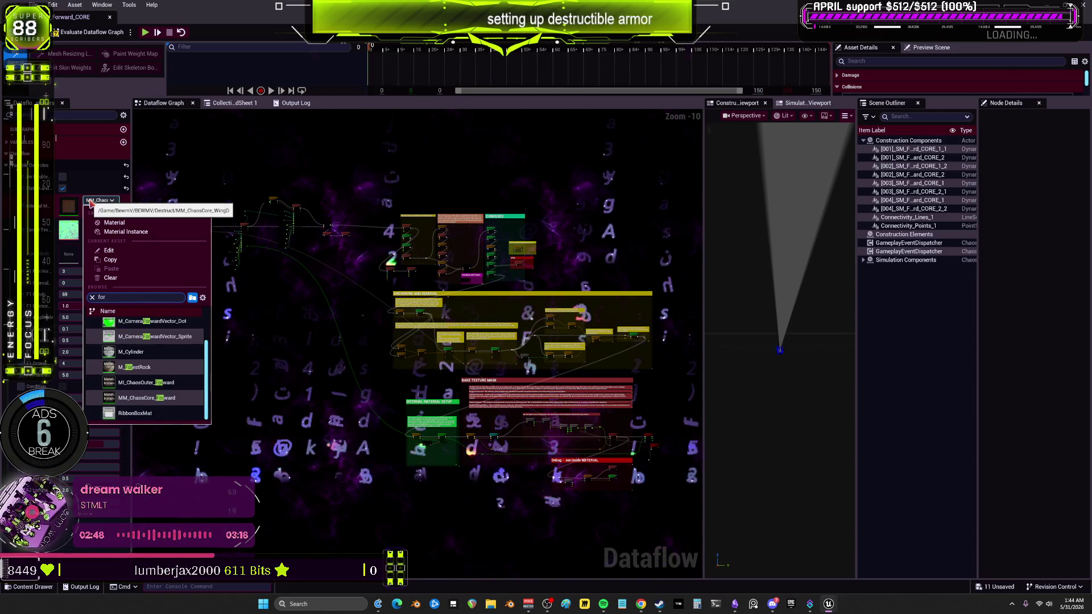
{"action": "type", "text": "ward"}
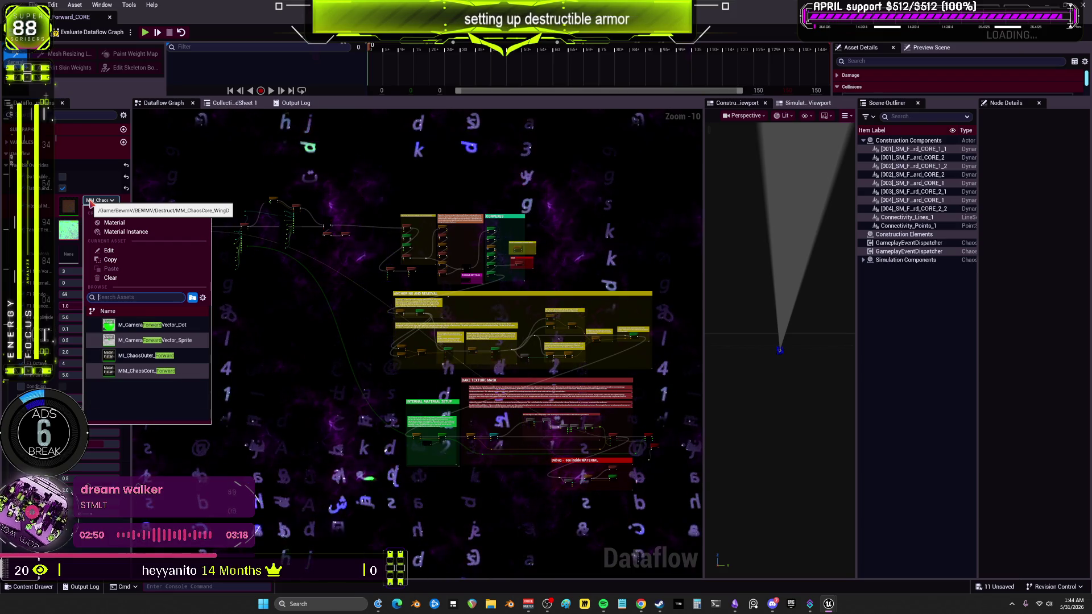
{"action": "left_click", "coordinate": [187, 370]}
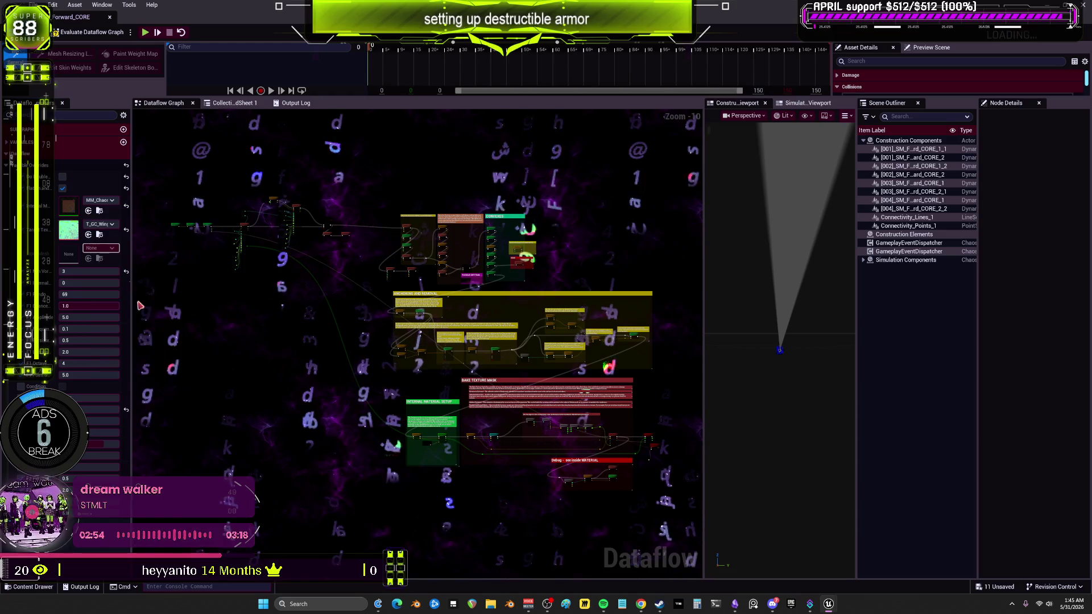
{"action": "left_click", "coordinate": [101, 224]}
{"action": "type", "text": "forward"}
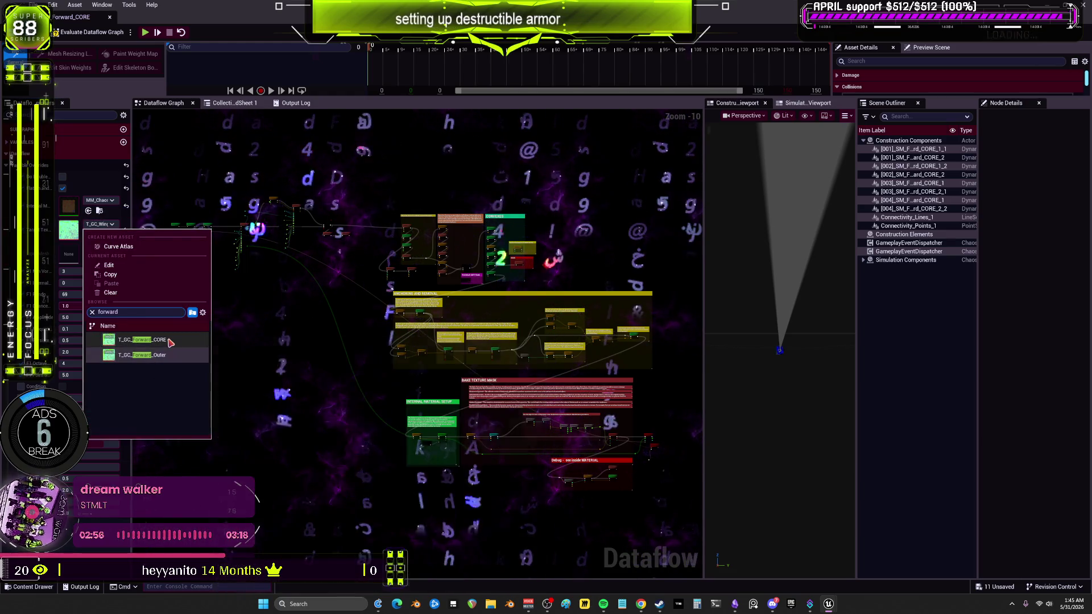
{"action": "left_click", "coordinate": [164, 357]}
{"action": "left_click", "coordinate": [88, 33]}
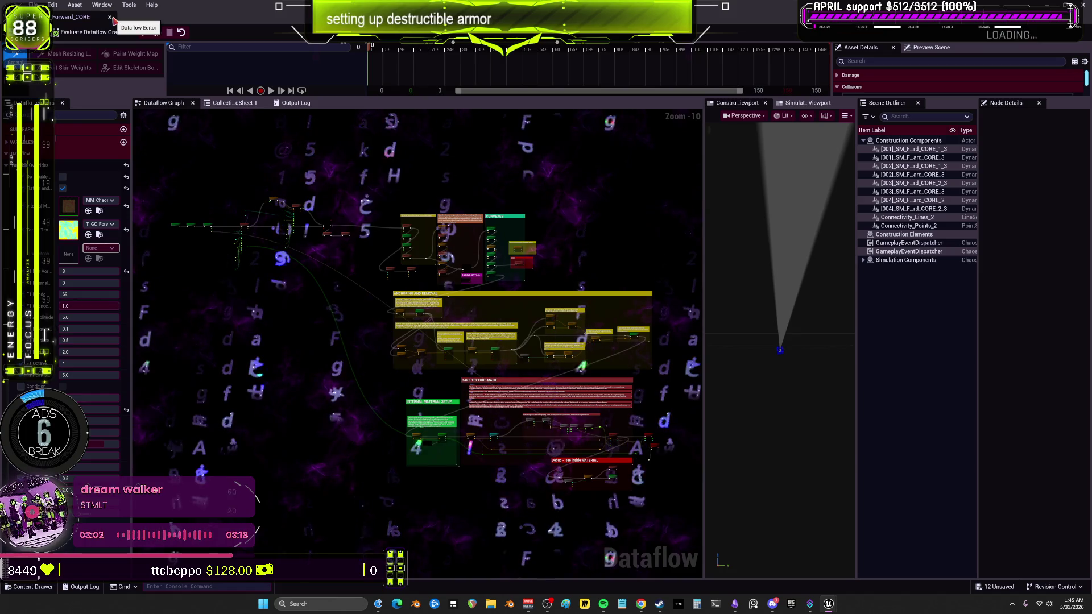
{"action": "left_click", "coordinate": [110, 17]}
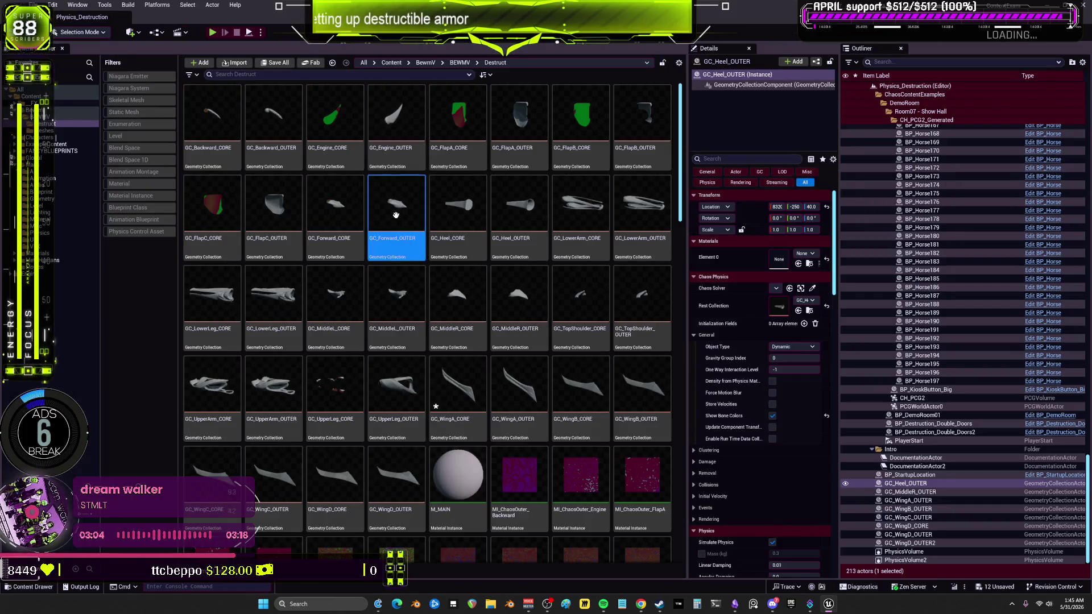
- Give GC_Forward_OUTER MI_ChaosOuter_Forward and its Forward baked texture, evaluate, close, then open GC_Heel_CORE
{"action": "double_click", "coordinate": [396, 215]}
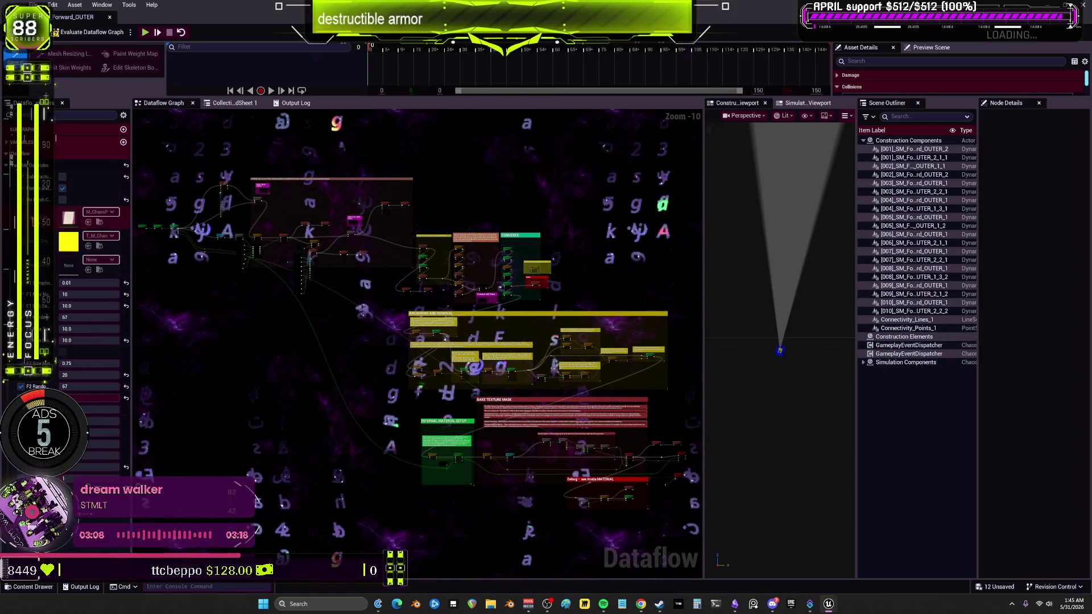
{"action": "left_click", "coordinate": [101, 212]}
{"action": "type", "text": "forward"}
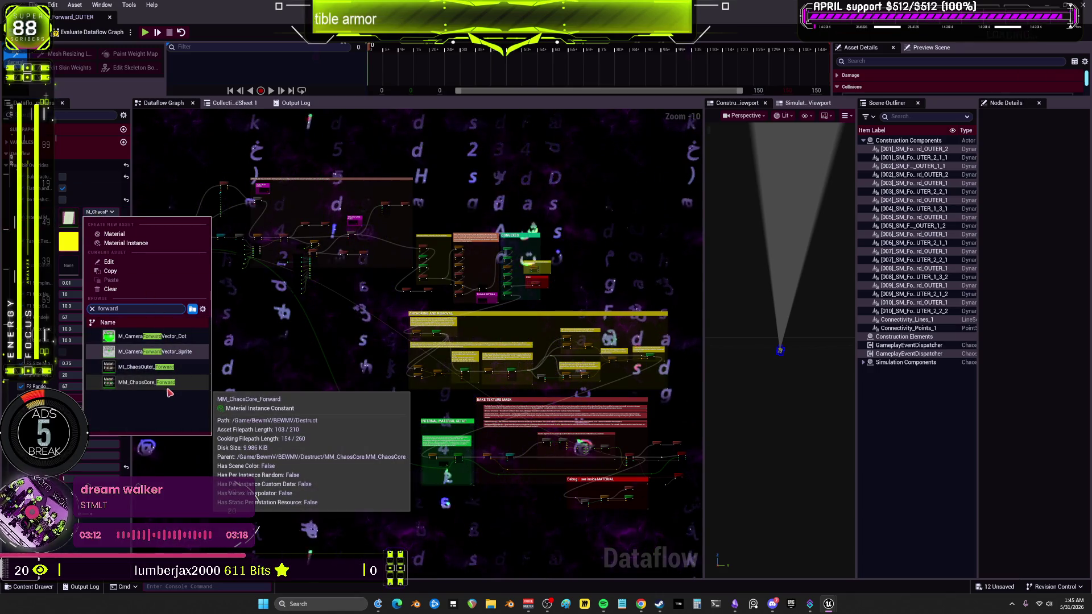
{"action": "left_click", "coordinate": [165, 367]}
{"action": "left_click", "coordinate": [97, 236]}
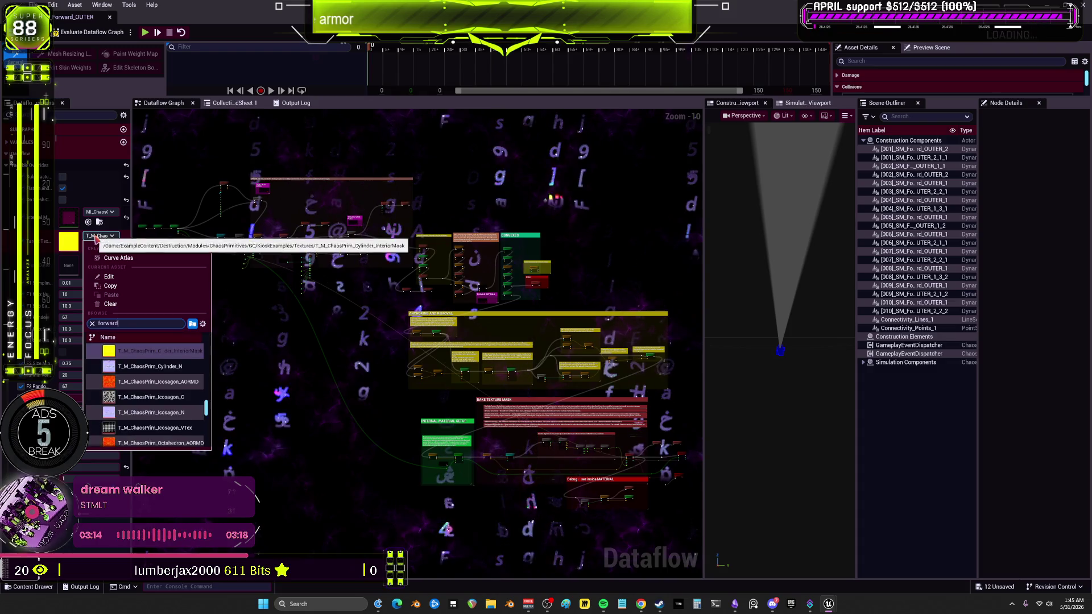
{"action": "left_click", "coordinate": [135, 364]}
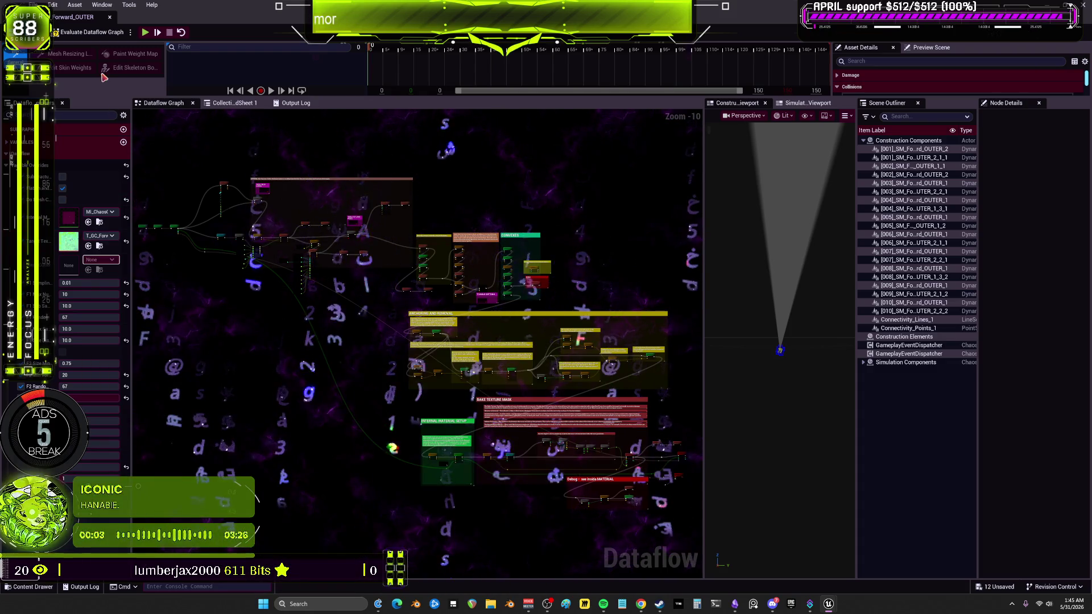
{"action": "left_click", "coordinate": [98, 34]}
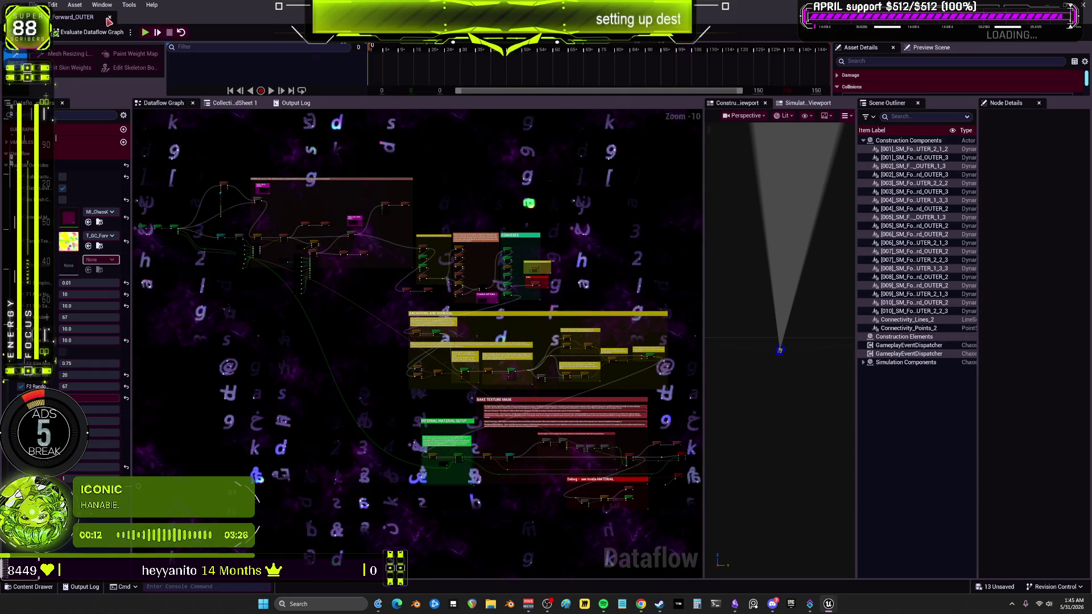
{"action": "left_click", "coordinate": [110, 17]}
{"action": "double_click", "coordinate": [449, 206]}
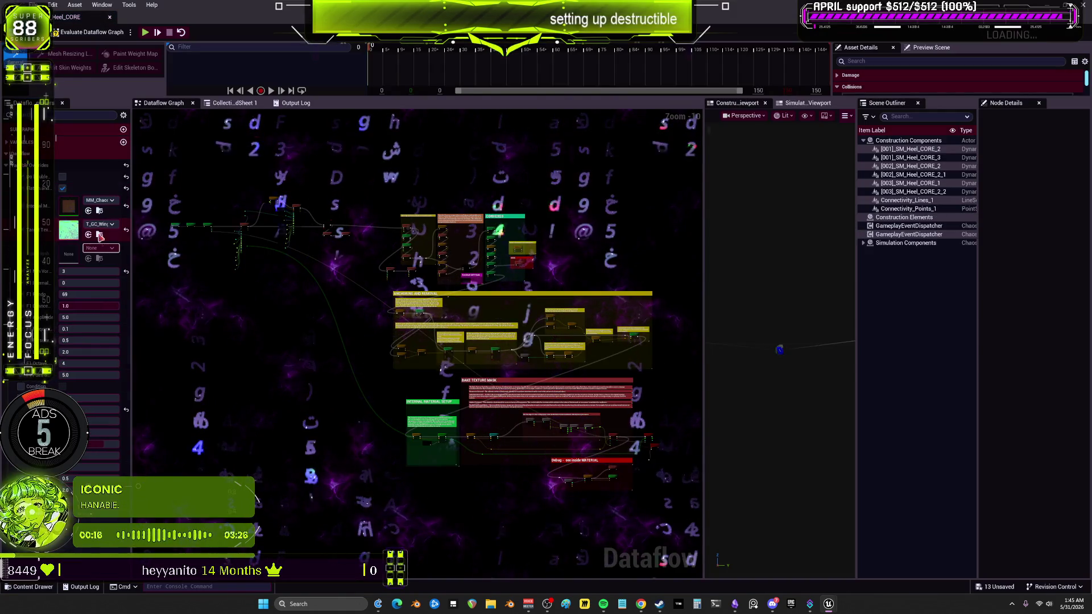
- Give GC_Heel_CORE the MM_ChaosCore_Heel material and T_GC_Heel_CORE texture, then close it
{"action": "left_click", "coordinate": [102, 200]}
{"action": "type", "text": "heel"}
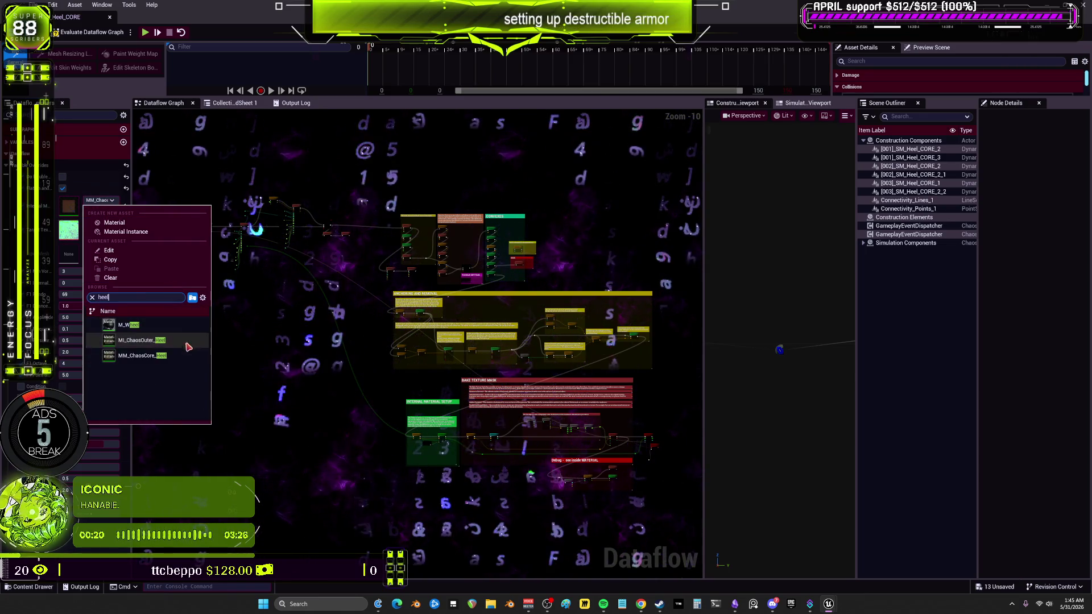
{"action": "left_click", "coordinate": [147, 357]}
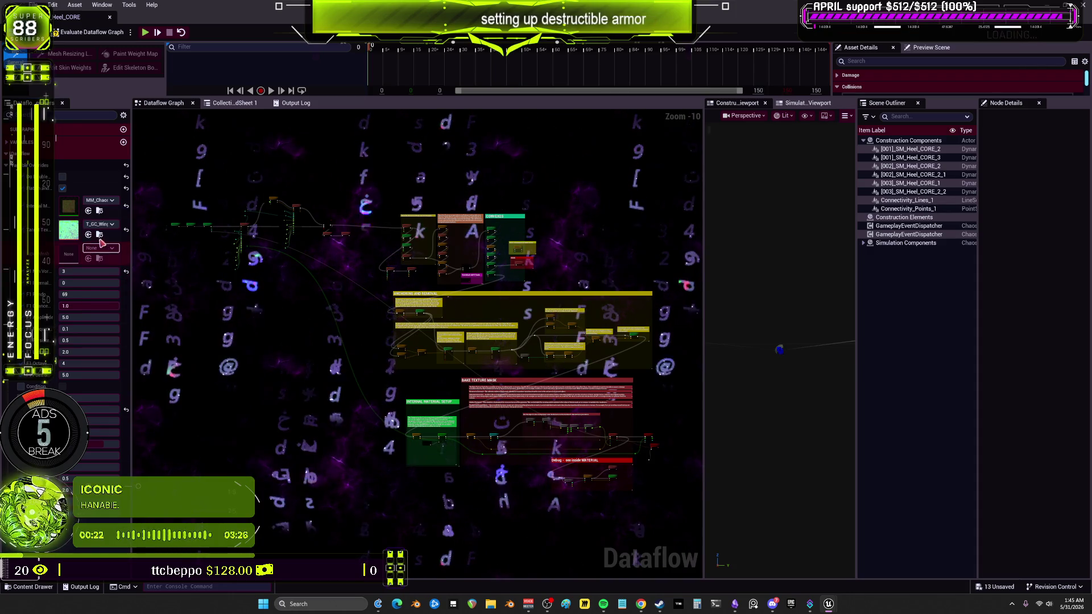
{"action": "left_click", "coordinate": [100, 224]}
{"action": "type", "text": "v"}
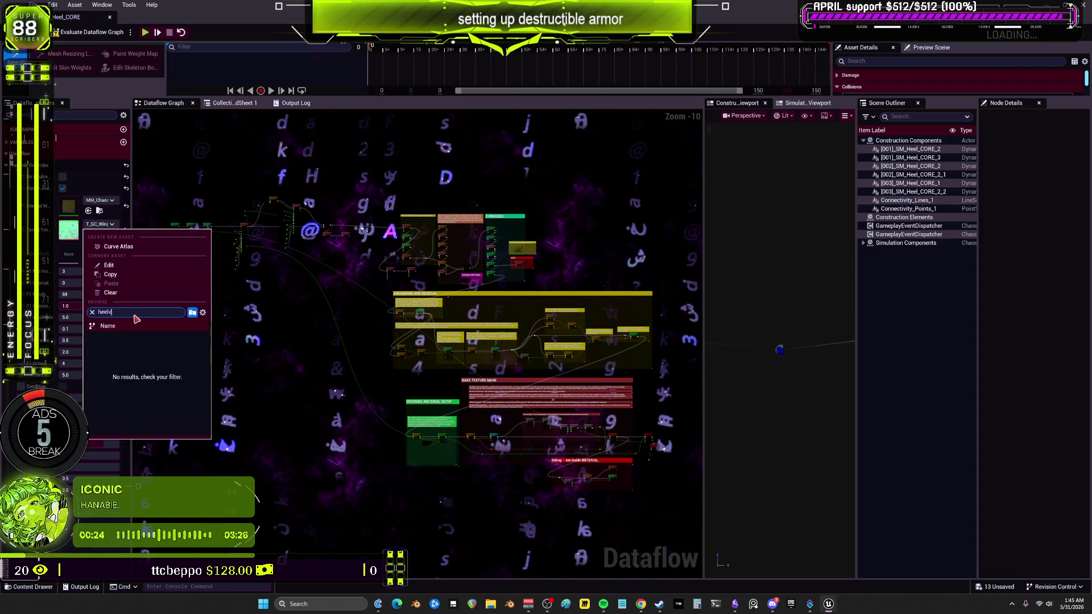
{"action": "key", "text": "BackSpace"}
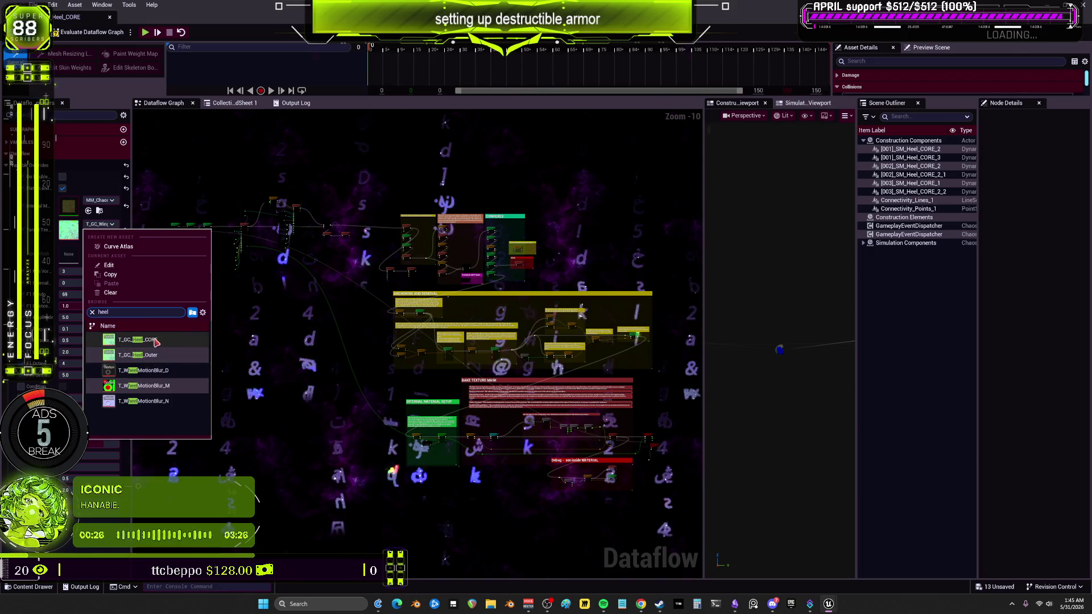
{"action": "left_click", "coordinate": [154, 340]}
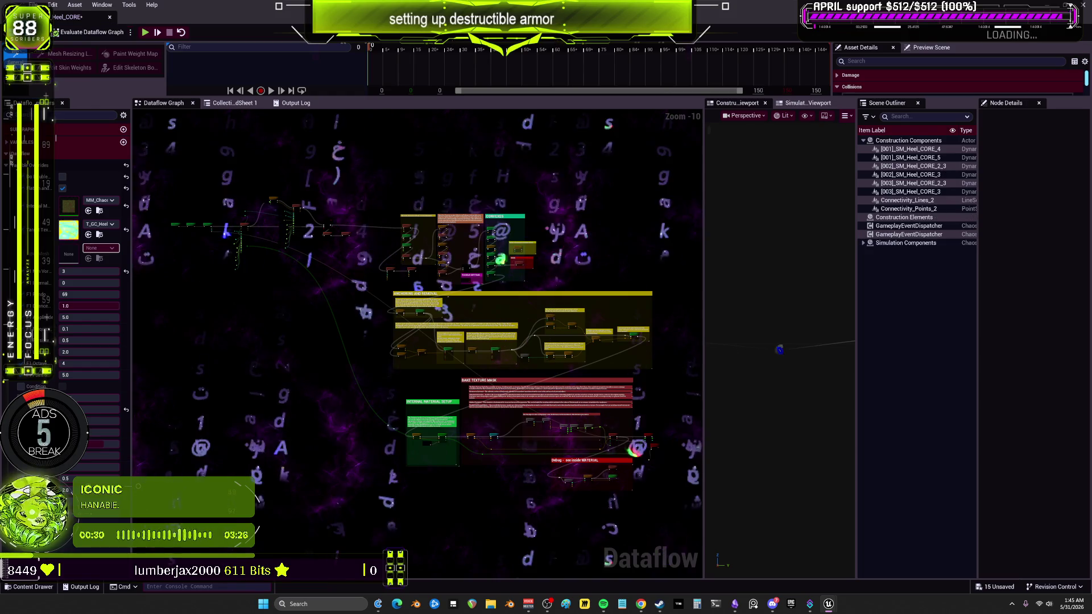
{"action": "left_click", "coordinate": [110, 16]}
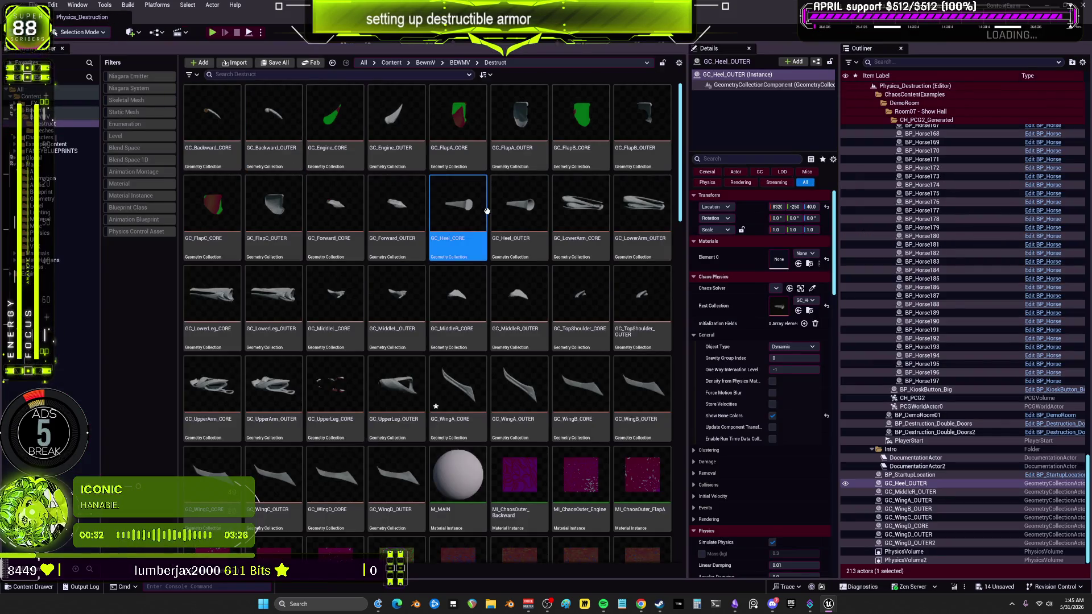
- Assign MI_ChaosOuter_Heel and T_GC_Heel_Outer to GC_Heel_OUTER and evaluate its dataflow graph
{"action": "double_click", "coordinate": [506, 209]}
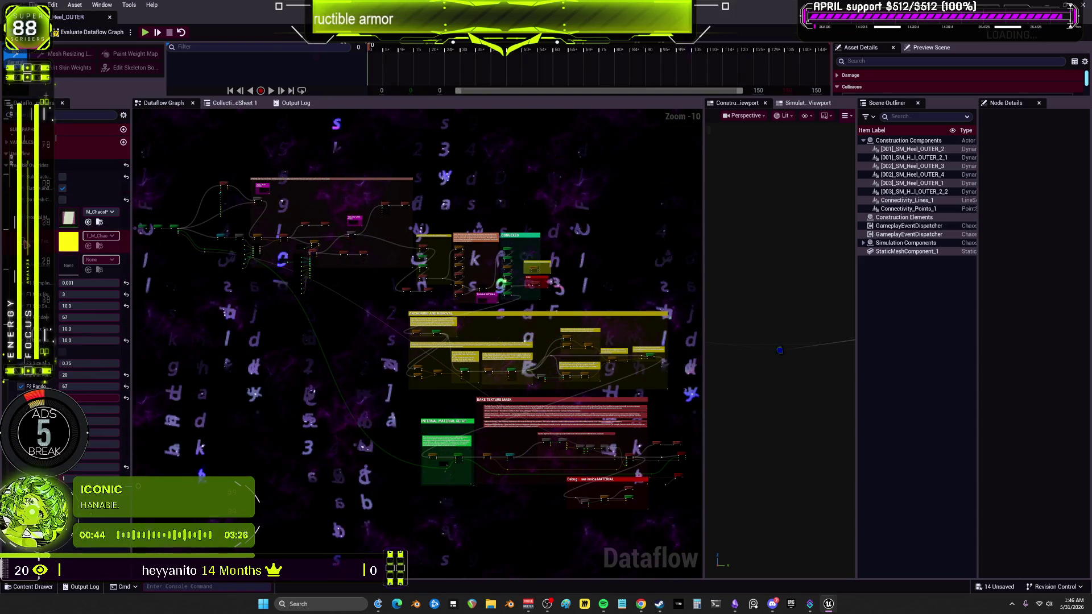
{"action": "left_click", "coordinate": [106, 216]}
{"action": "type", "text": "heel"}
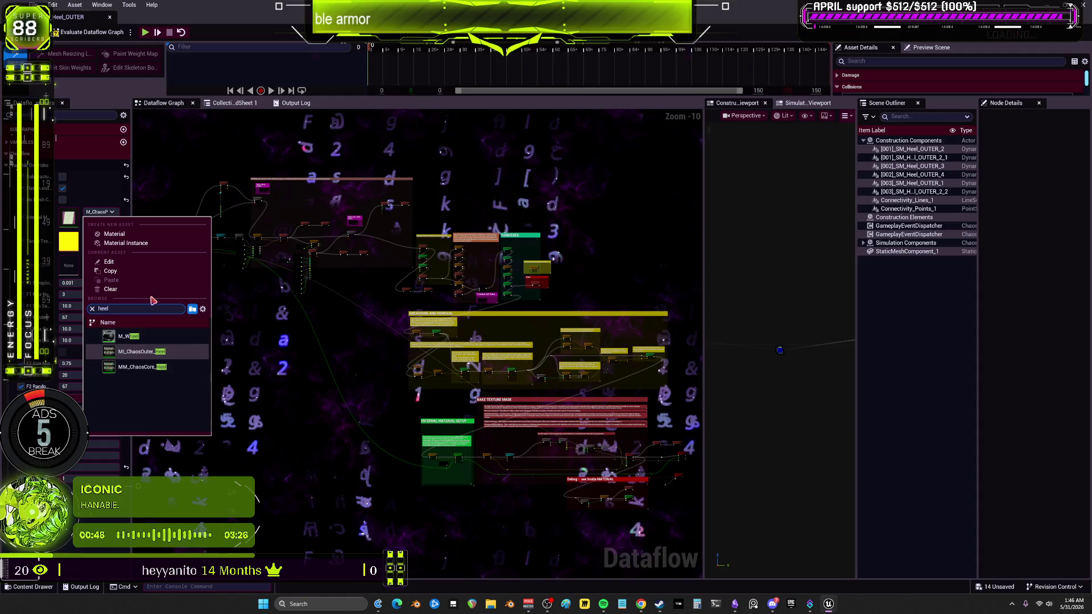
{"action": "left_click", "coordinate": [139, 352]}
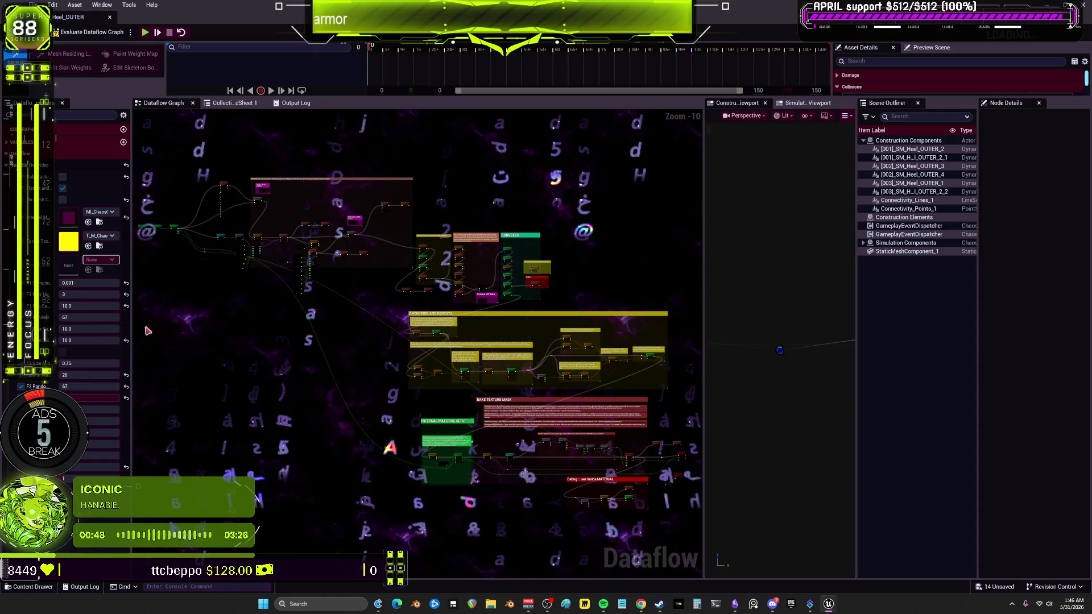
{"action": "left_click", "coordinate": [99, 238]}
{"action": "type", "text": "heel"}
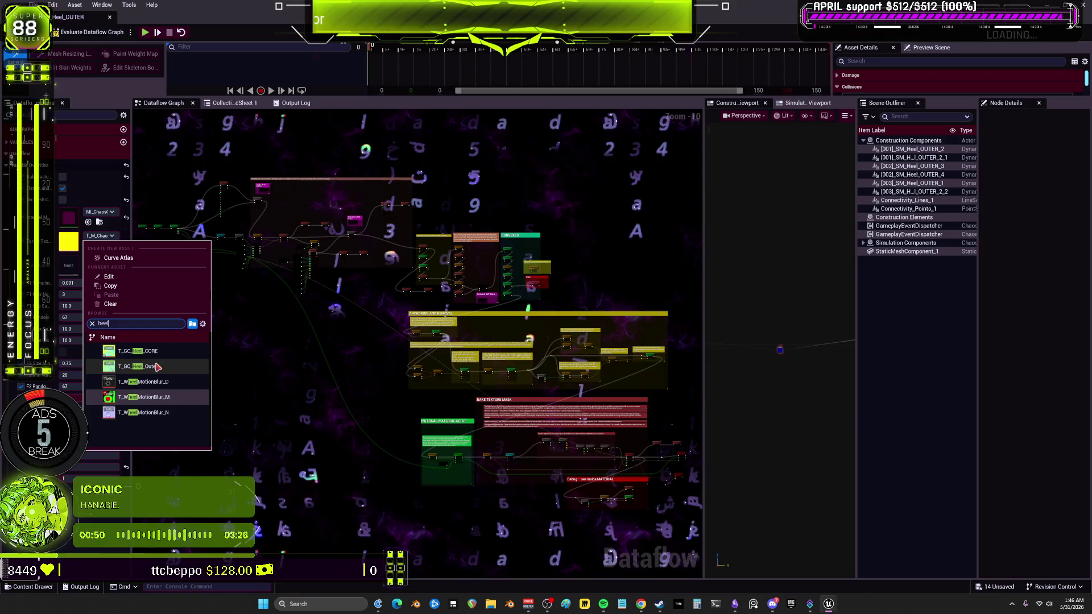
{"action": "left_click", "coordinate": [157, 370]}
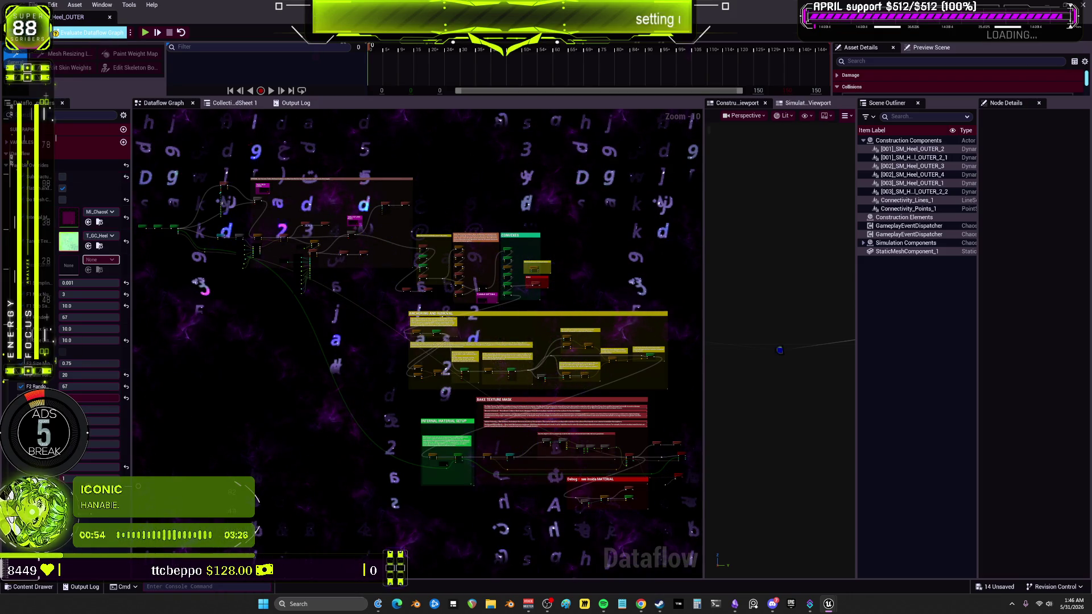
{"action": "left_click", "coordinate": [91, 32]}
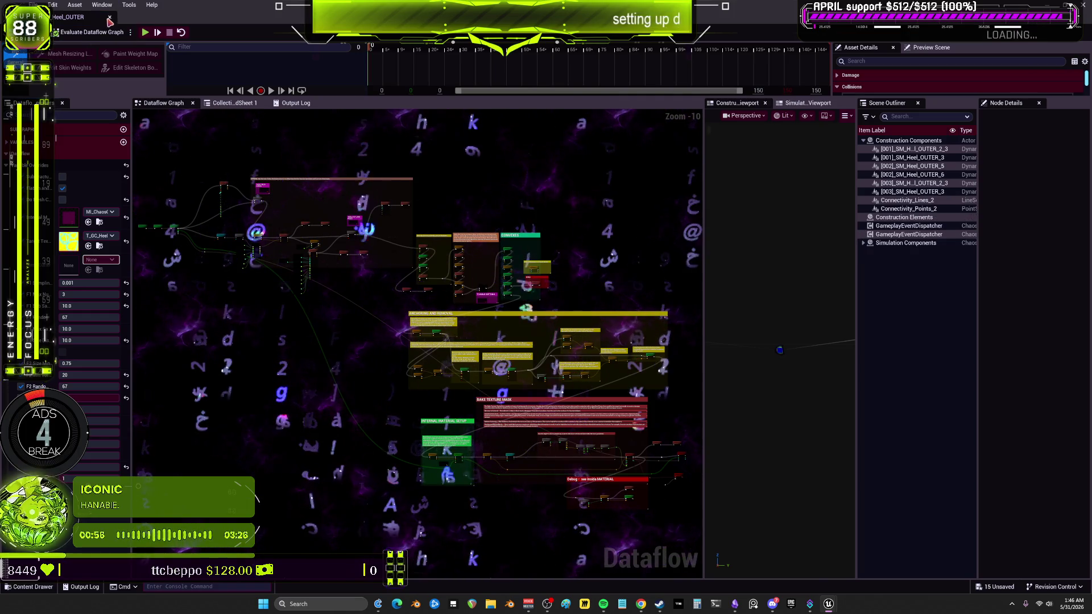
- Assign MM_ChaosCore_LowerArm and the T_GC_LowerArm texture to GC_LowerArm_CORE and re-evaluate its graph
{"action": "left_click", "coordinate": [109, 19]}
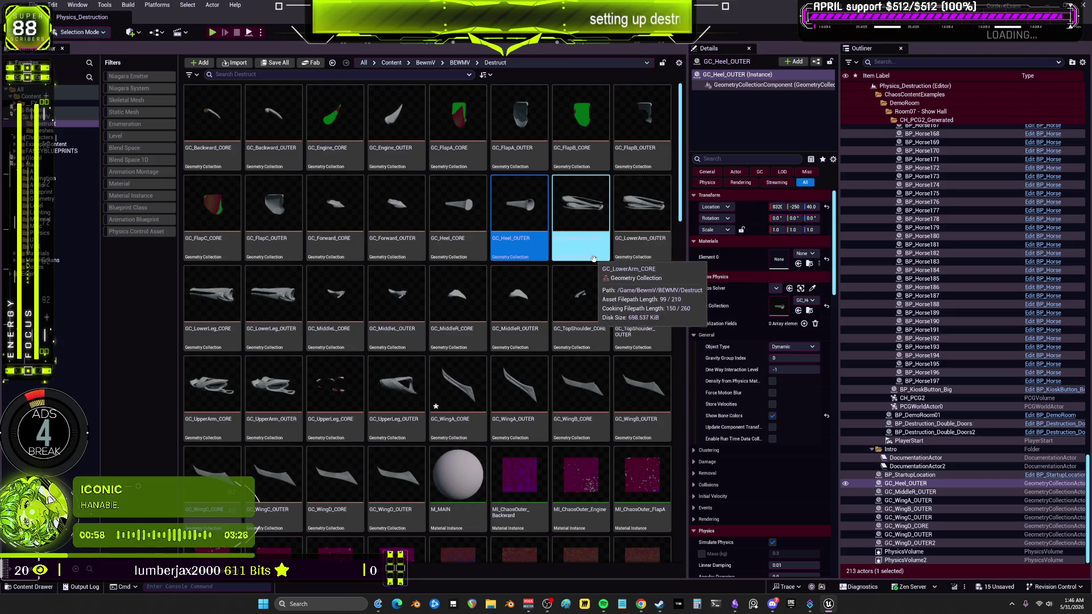
{"action": "double_click", "coordinate": [586, 207]}
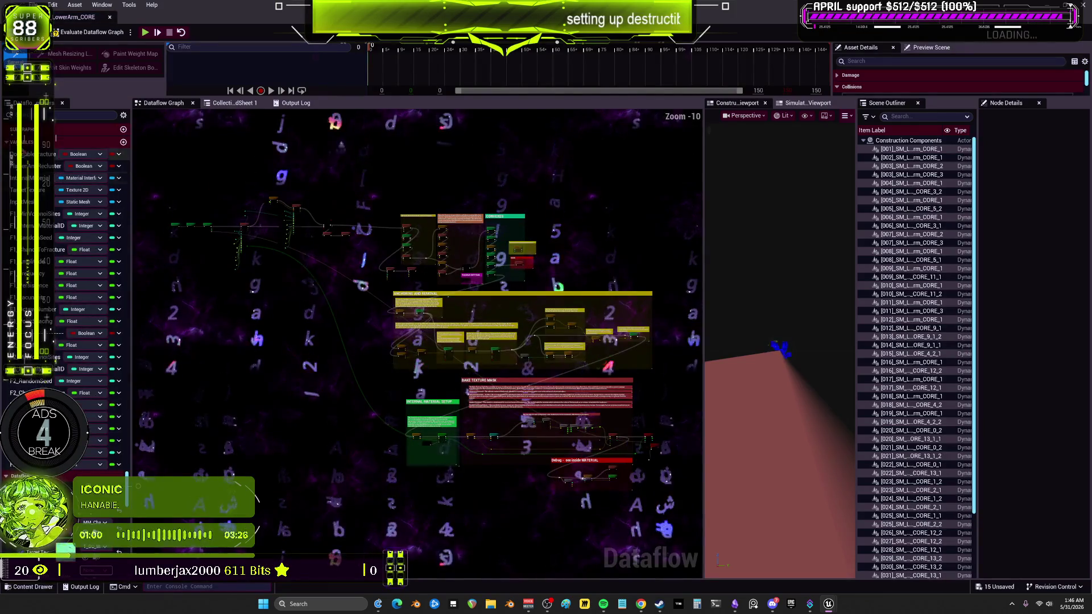
{"action": "left_click", "coordinate": [111, 202]}
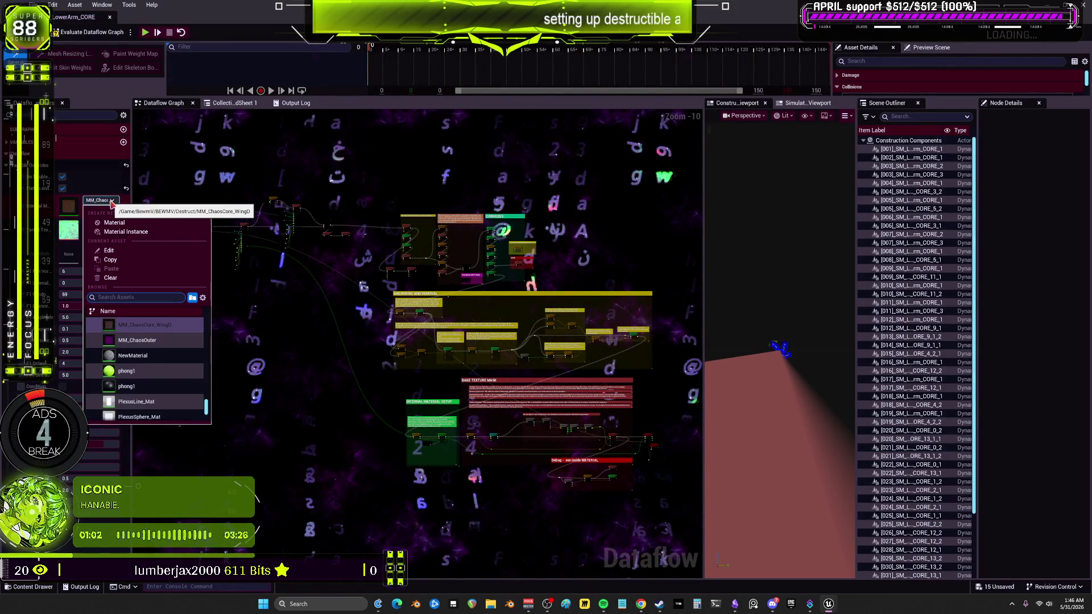
{"action": "type", "text": "low"}
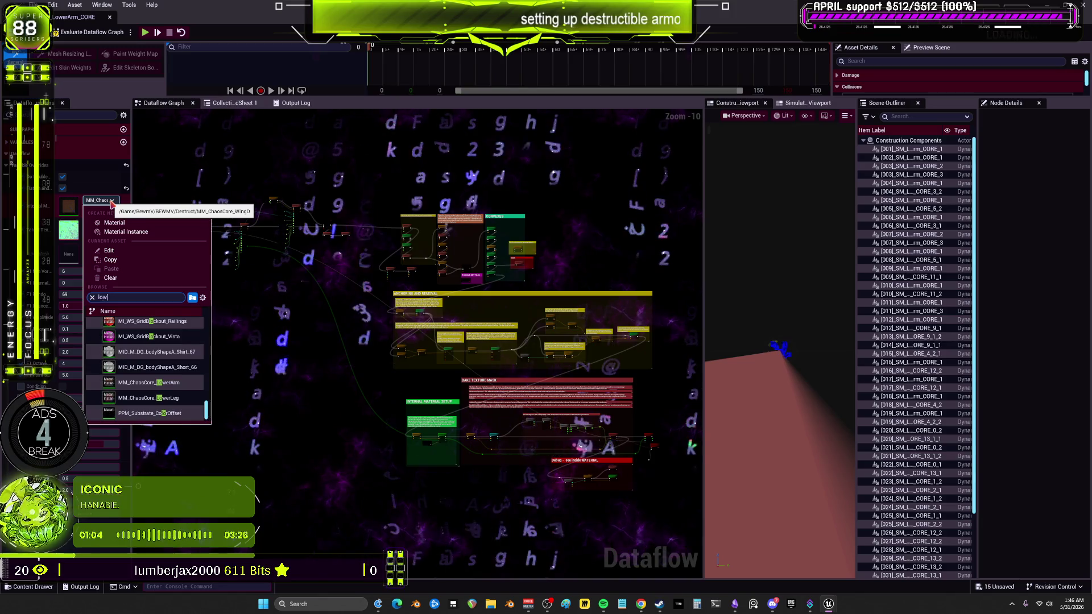
{"action": "type", "text": "erar"}
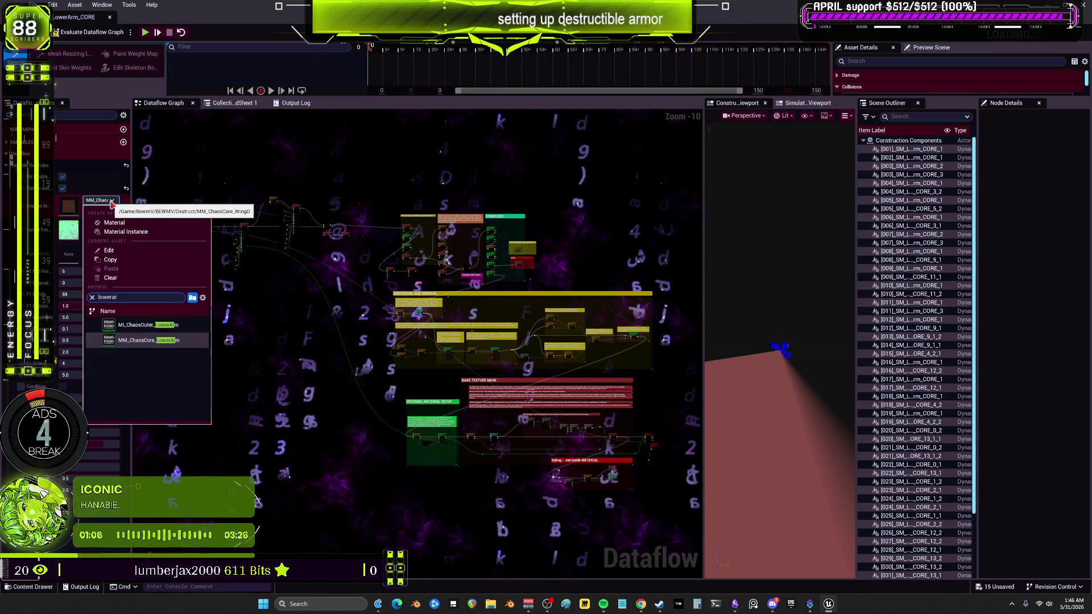
{"action": "type", "text": "m"}
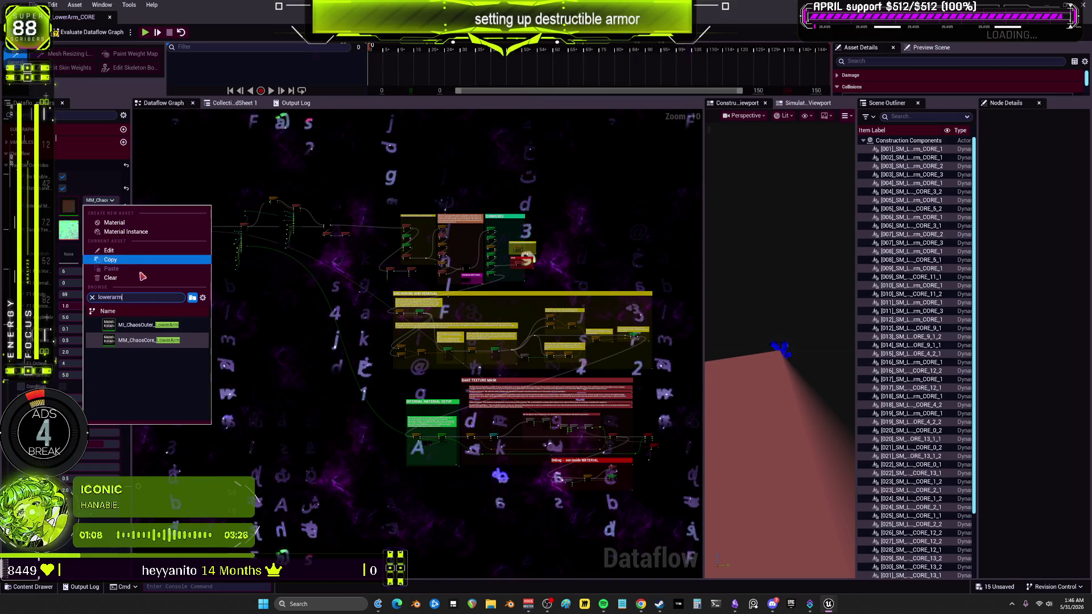
{"action": "left_click", "coordinate": [145, 340]}
{"action": "left_click", "coordinate": [100, 225]}
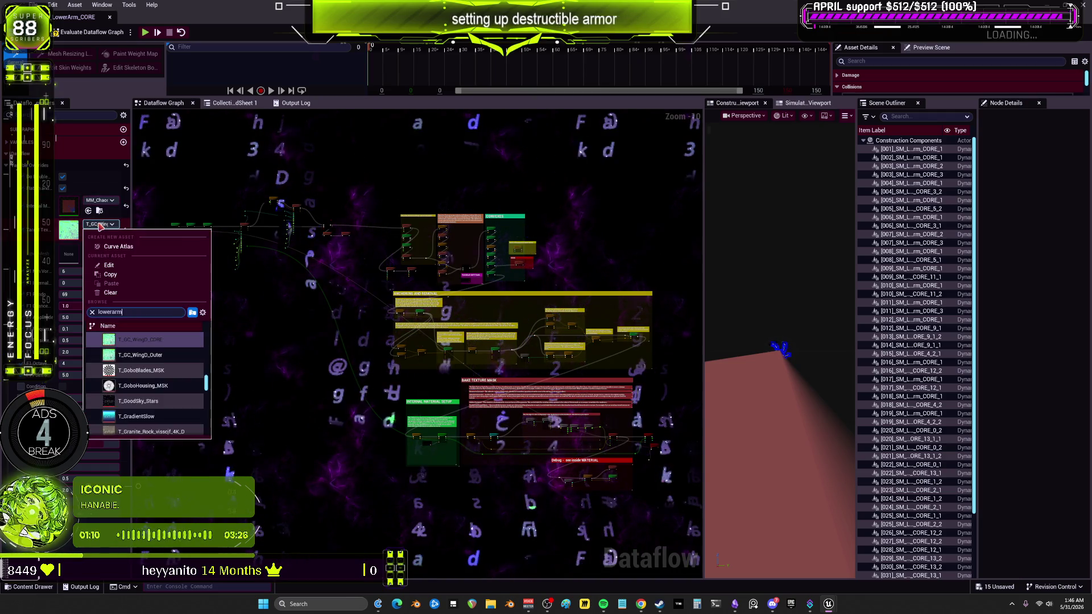
{"action": "left_click", "coordinate": [140, 340]}
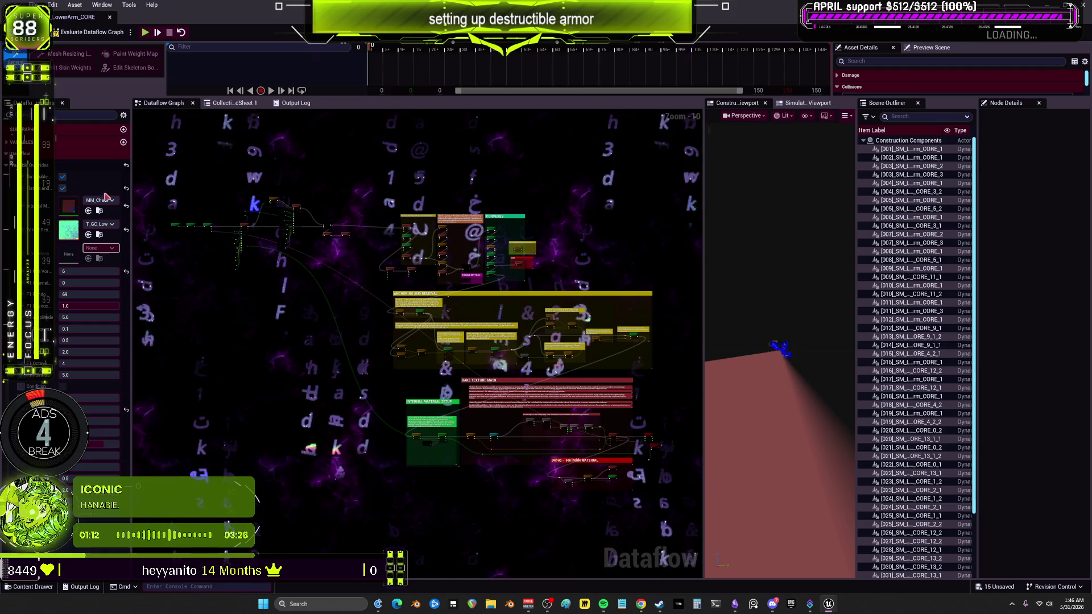
{"action": "left_click", "coordinate": [64, 34]}
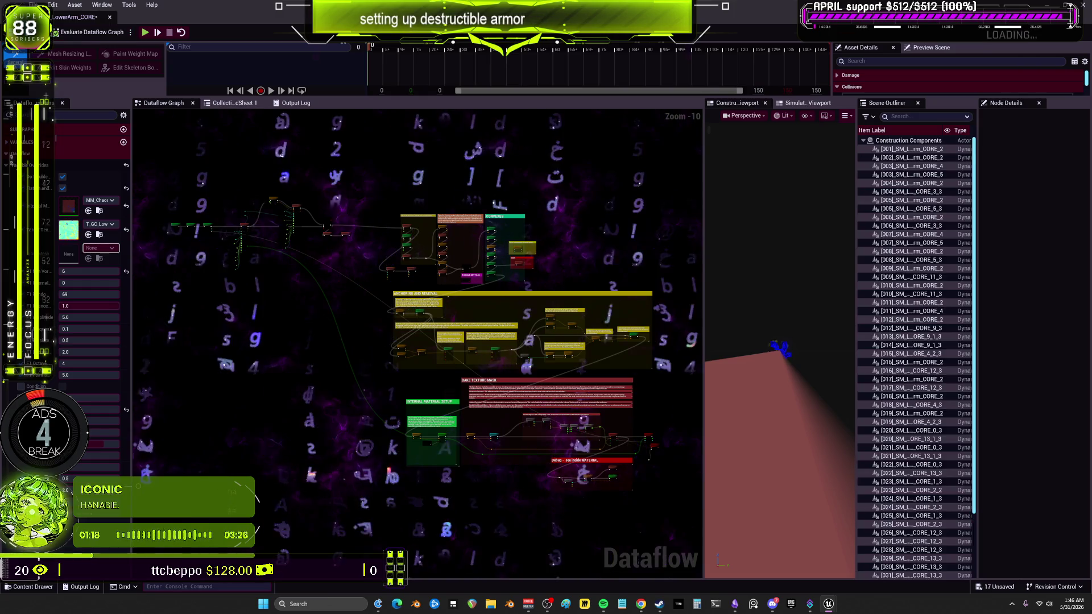
{"action": "key", "text": "alt+Tab"}
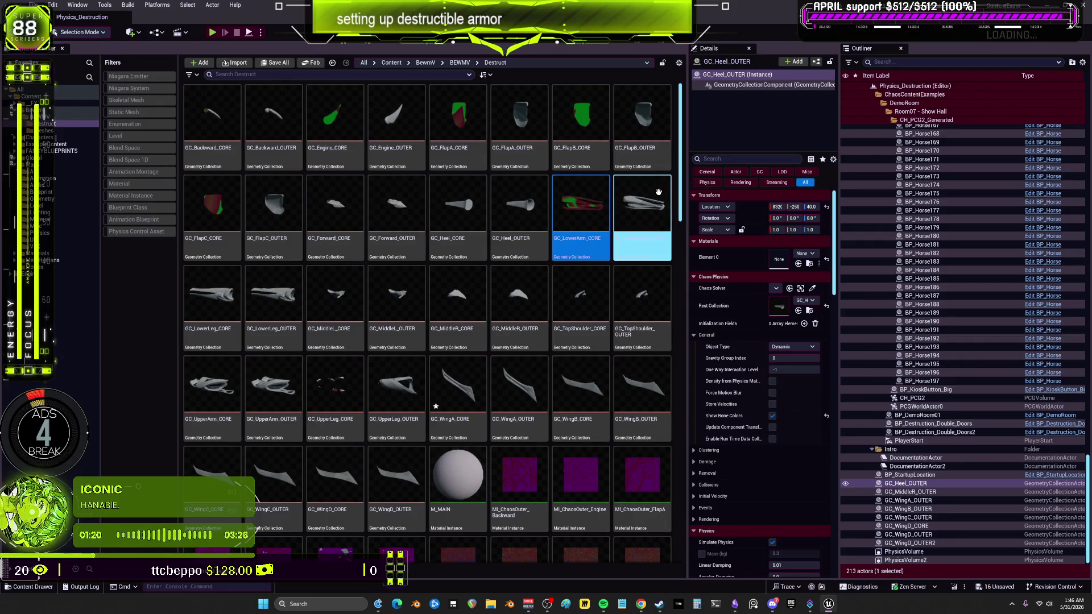
{"action": "double_click", "coordinate": [651, 198]}
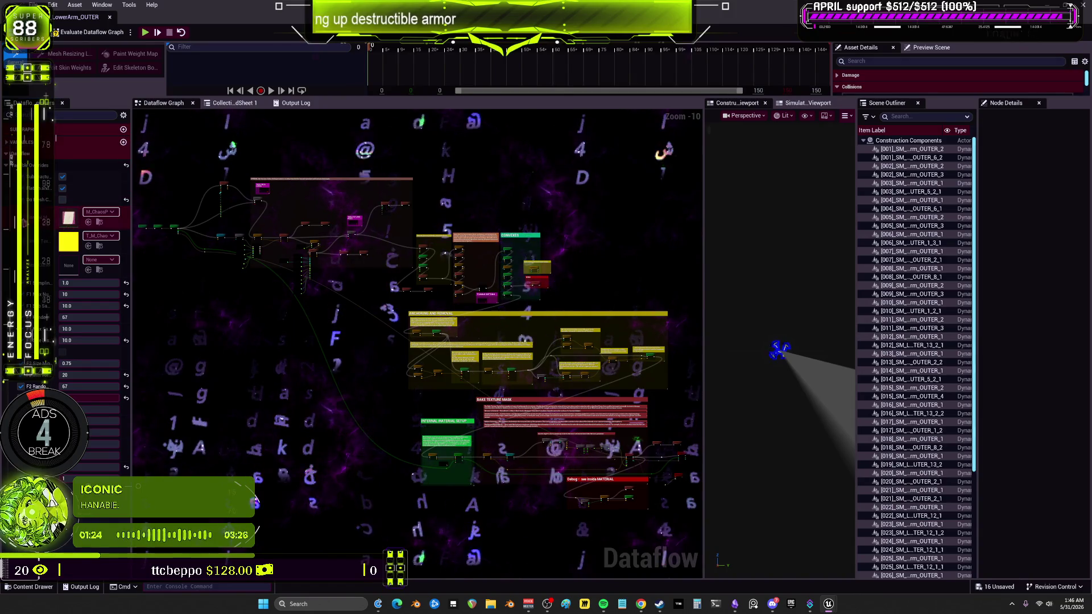
- Give GC_LowerArm_OUTER MI_ChaosOuter_LowerArm and T_GC_LowerArm_Outer, re-evaluate, and close its editor
{"action": "left_click", "coordinate": [100, 212]}
{"action": "type", "text": "lowerarm"}
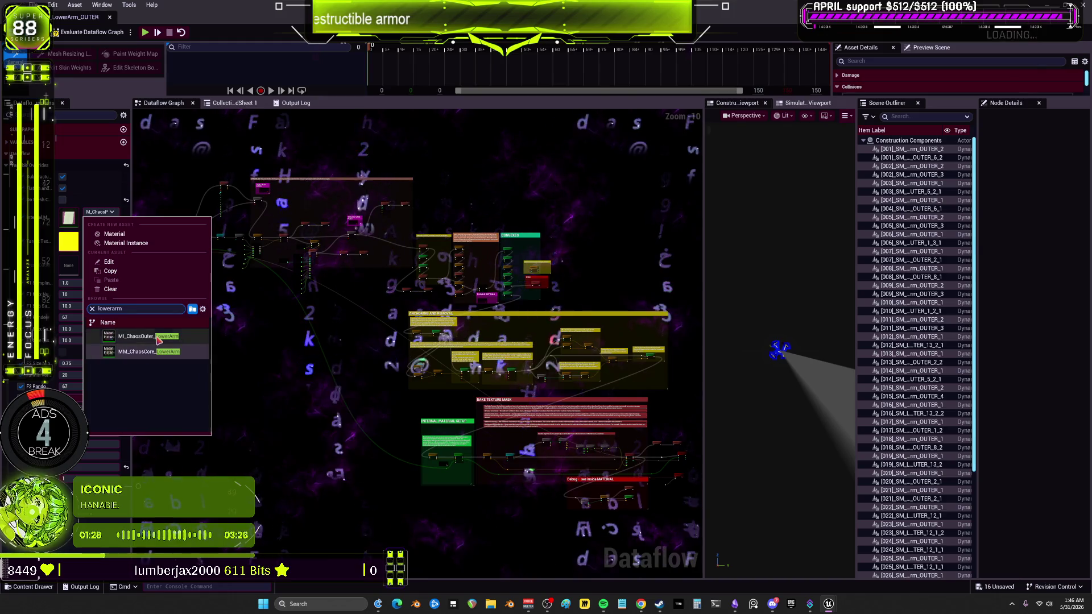
{"action": "left_click", "coordinate": [159, 341]}
{"action": "left_click", "coordinate": [100, 235]}
{"action": "type", "text": "lowerarm"}
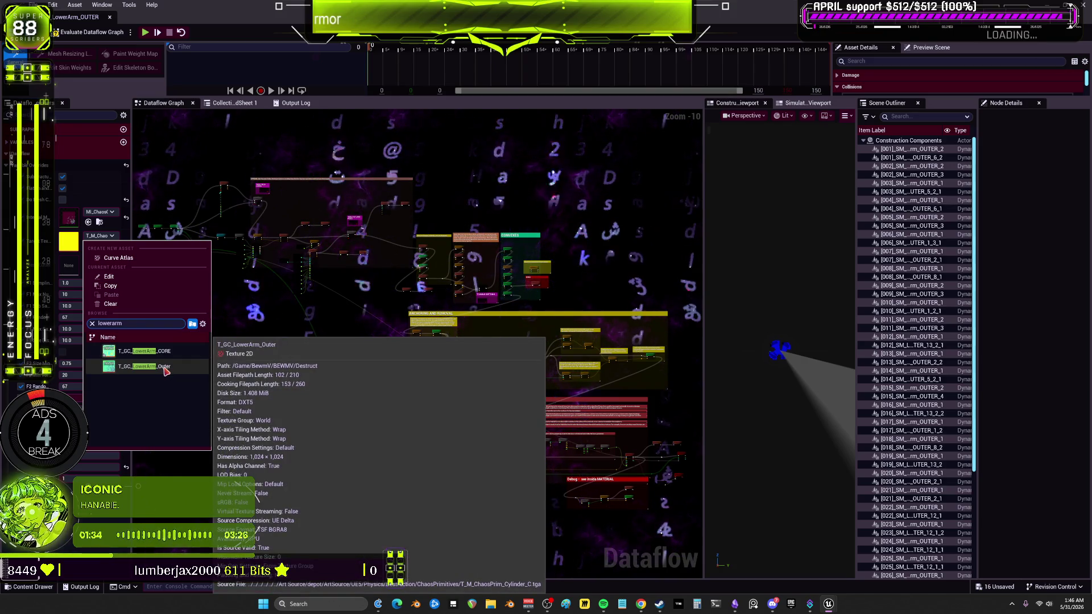
{"action": "left_click", "coordinate": [165, 371]}
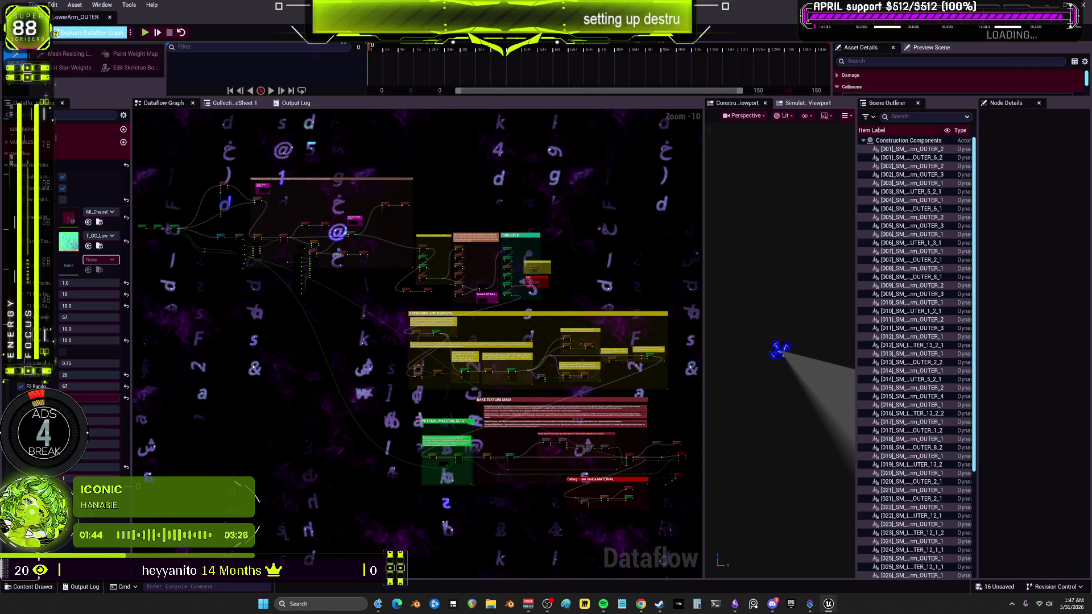
{"action": "left_click", "coordinate": [103, 33]}
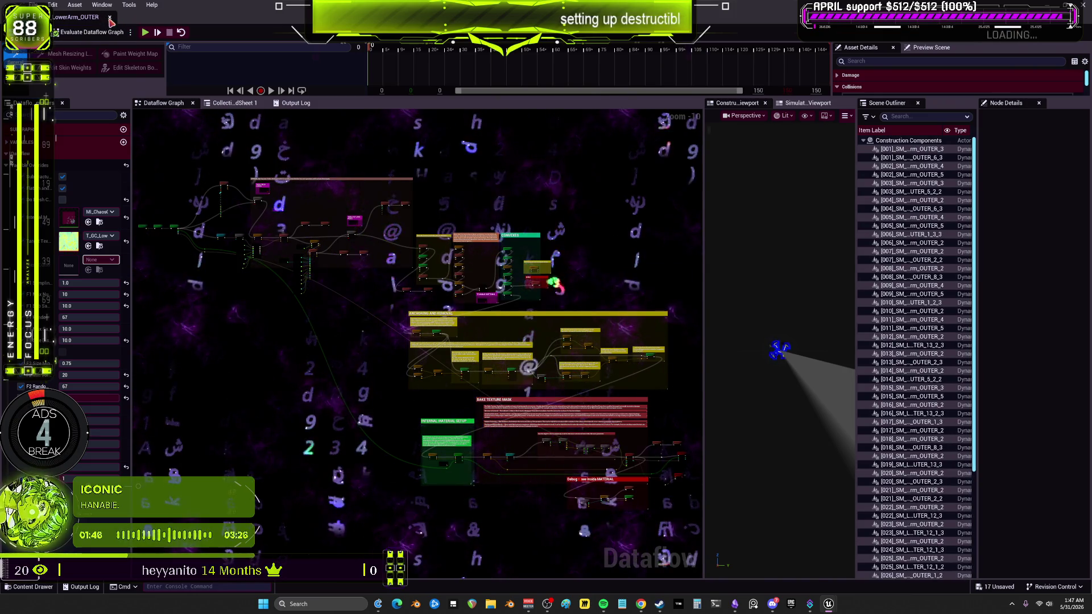
{"action": "left_click", "coordinate": [110, 19]}
{"action": "double_click", "coordinate": [231, 298]}
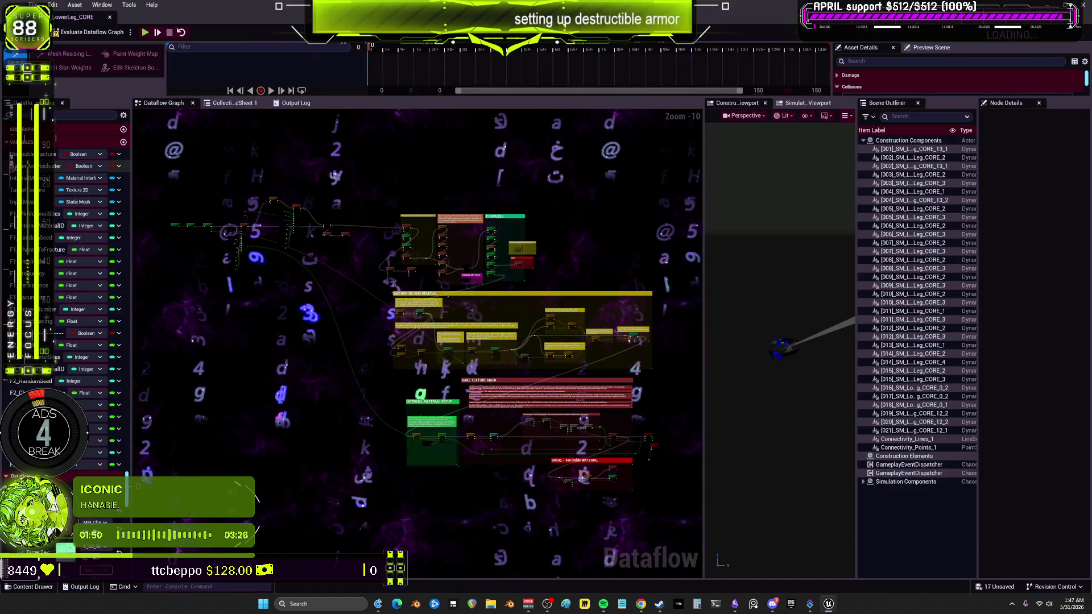
- Search 'lowerleg' and assign MM_ChaosCore_LowerLeg with the T_GC_LowerLeg baked texture
{"action": "scroll", "coordinate": [91, 285], "scroll_direction": "down", "scroll_amount": 5}
{"action": "left_click", "coordinate": [104, 202]}
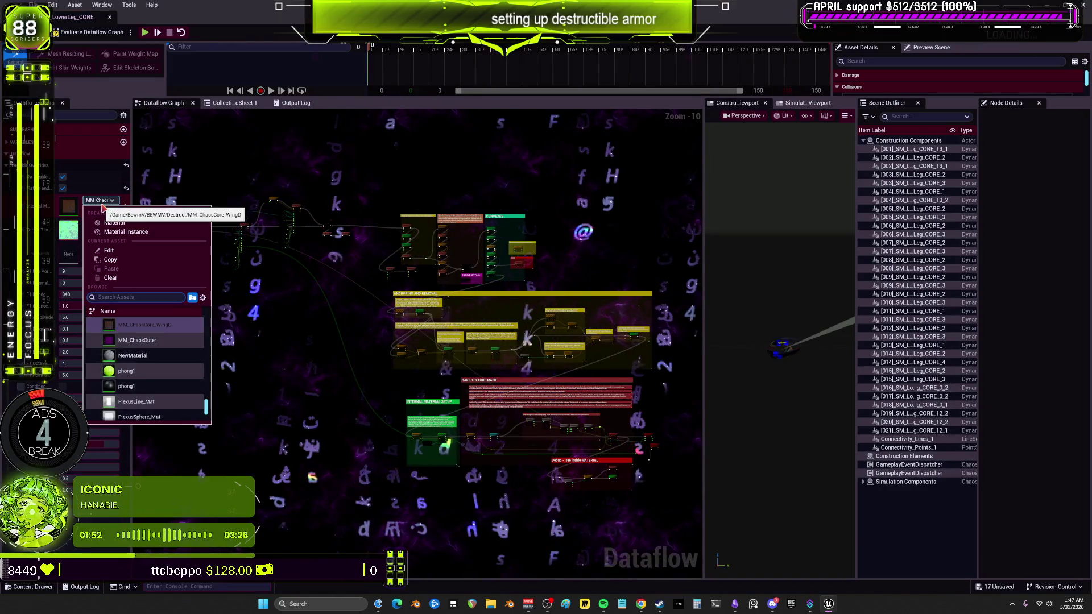
{"action": "type", "text": "lowerarm"}
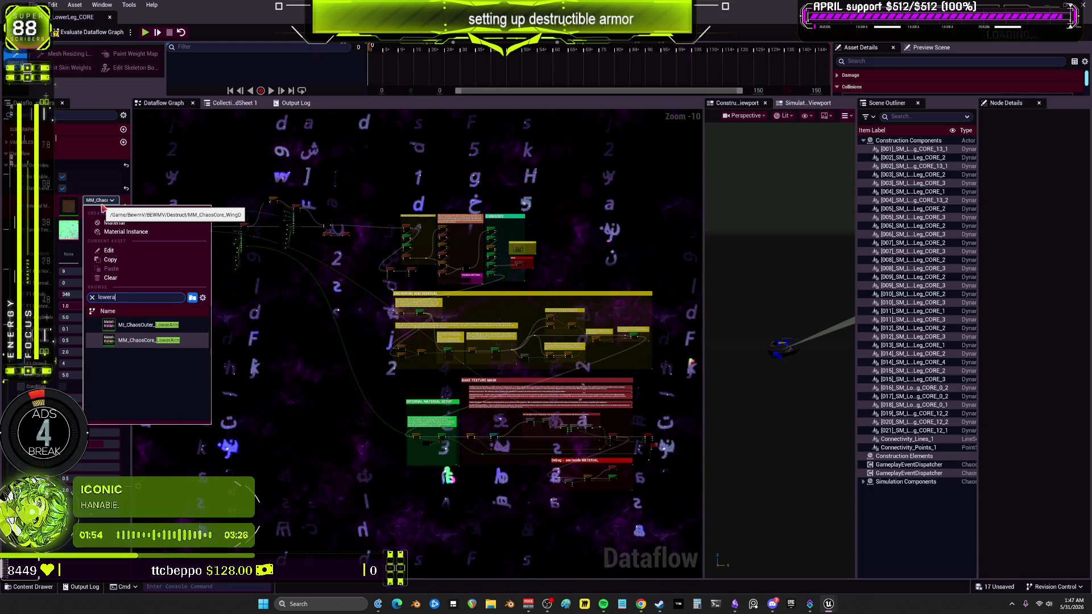
{"action": "key", "text": "BackSpace"}
{"action": "key", "text": "BackSpace"}
{"action": "key", "text": "BackSpace"}
{"action": "type", "text": "lowerleg"}
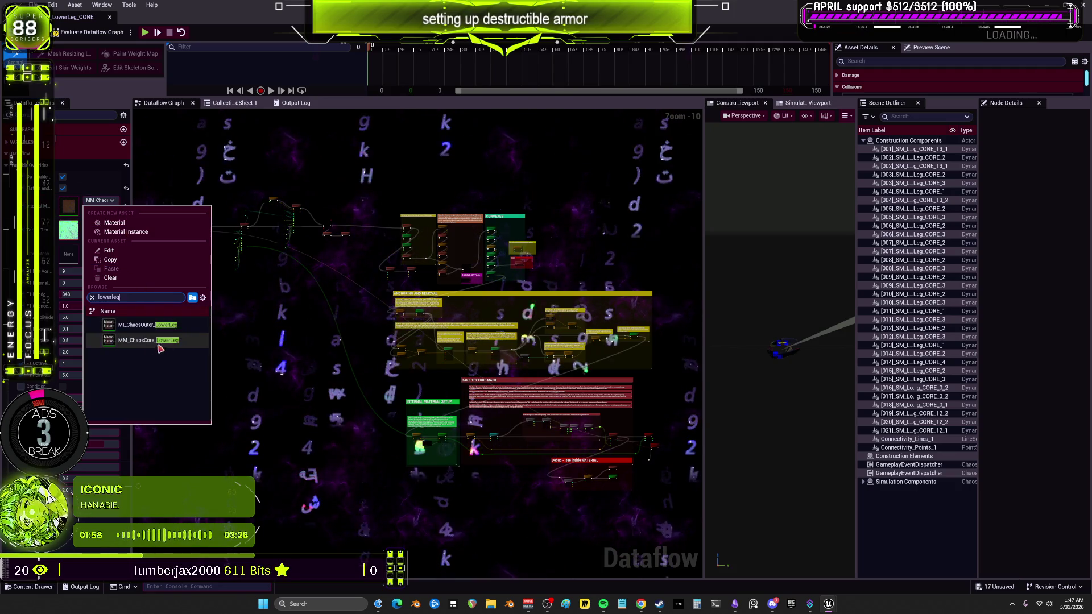
{"action": "left_click", "coordinate": [158, 345]}
{"action": "left_click", "coordinate": [100, 224]}
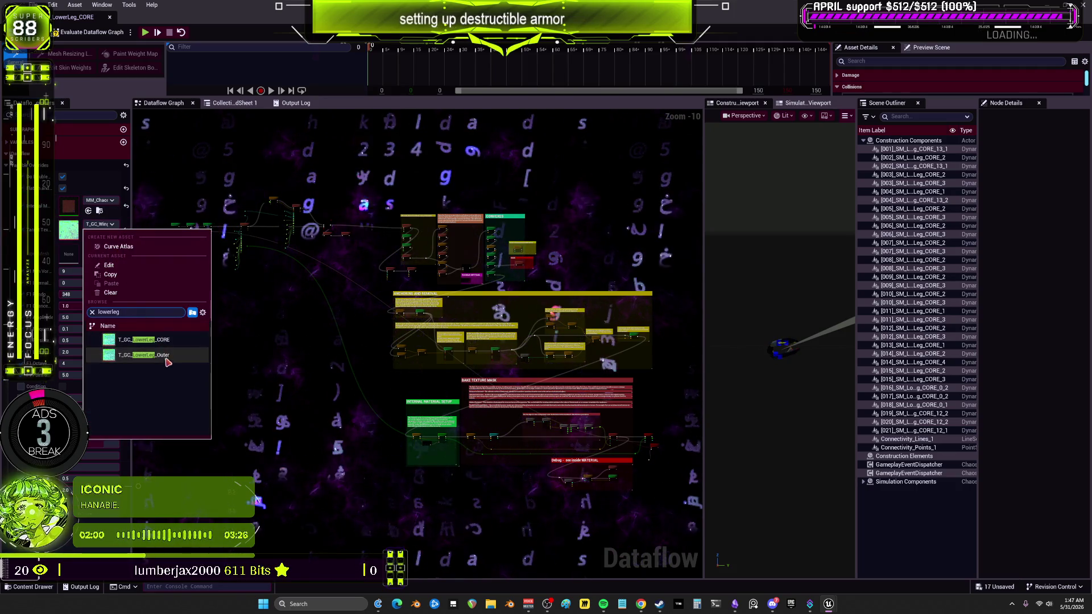
{"action": "left_click", "coordinate": [166, 355]}
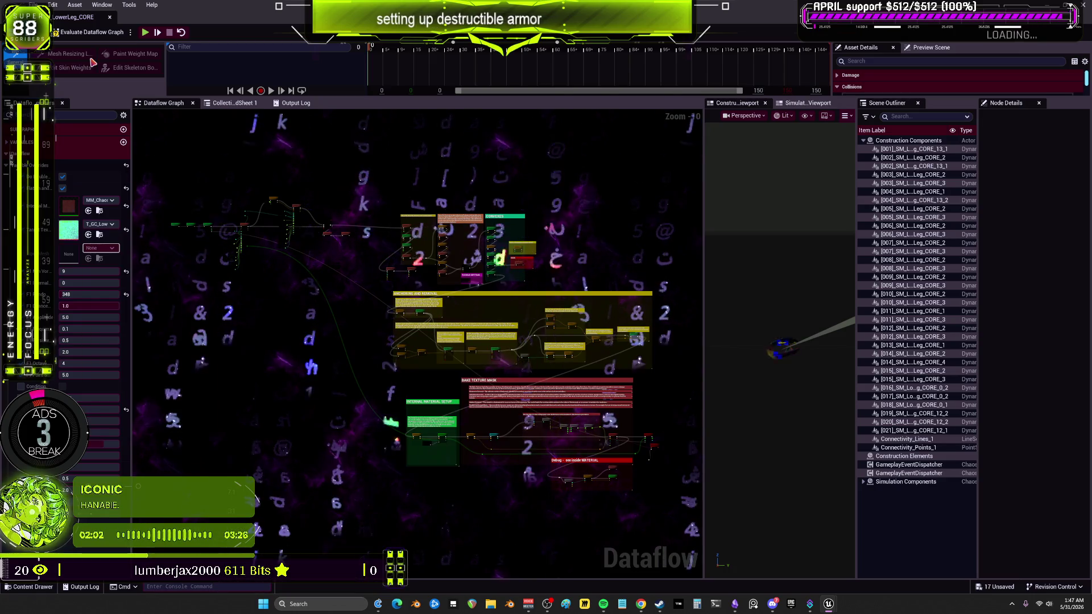
- Re-evaluate the LowerLeg core dataflow graph, save it, and close the editor
{"action": "left_click", "coordinate": [94, 34]}
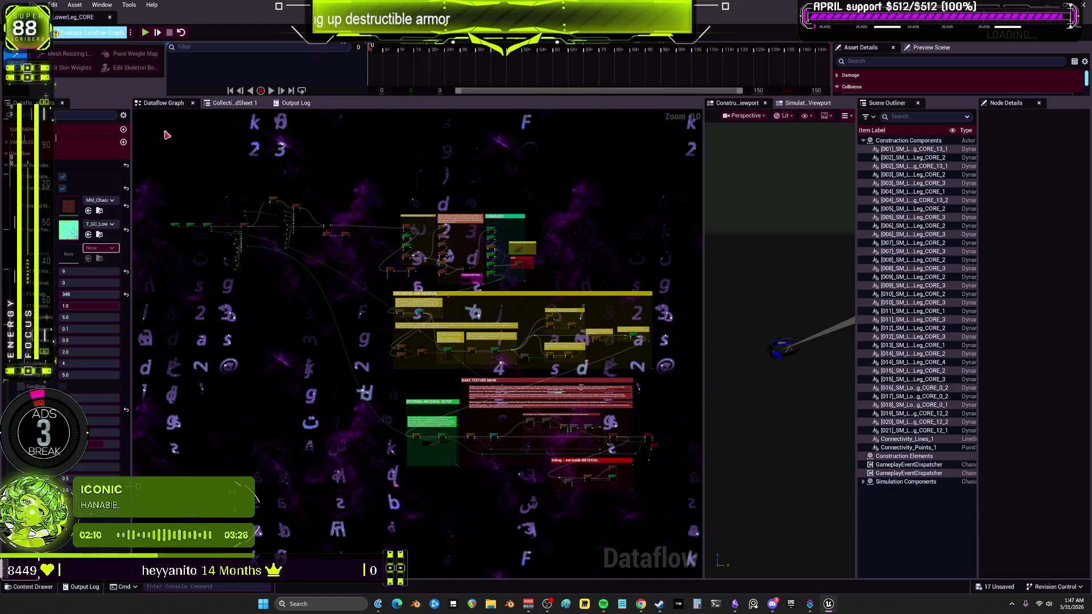
{"action": "left_click", "coordinate": [116, 31]}
{"action": "key", "text": "ctrl+s"}
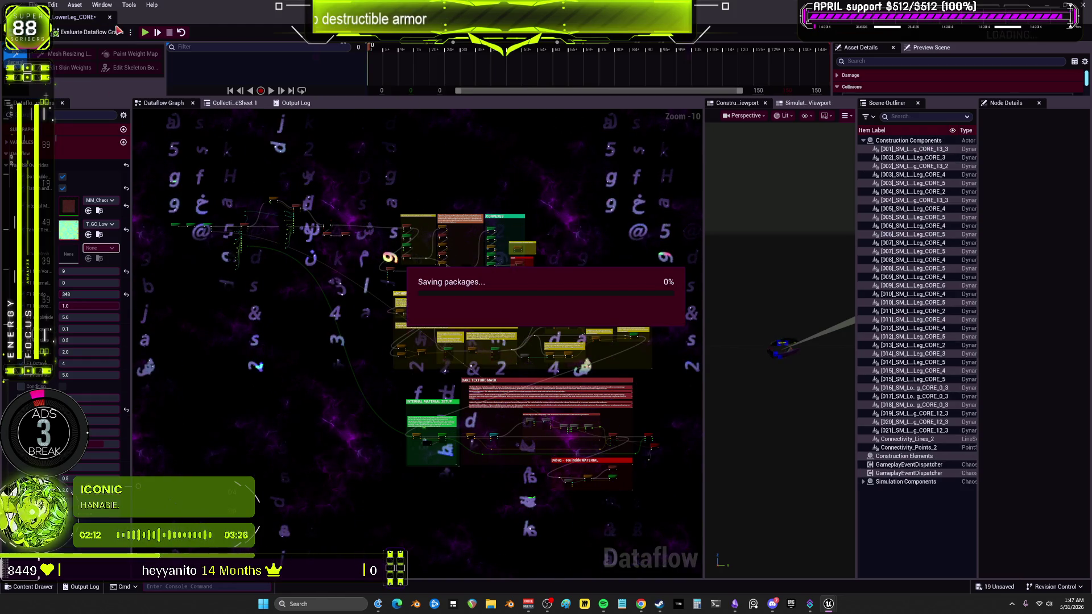
{"action": "left_click", "coordinate": [110, 18]}
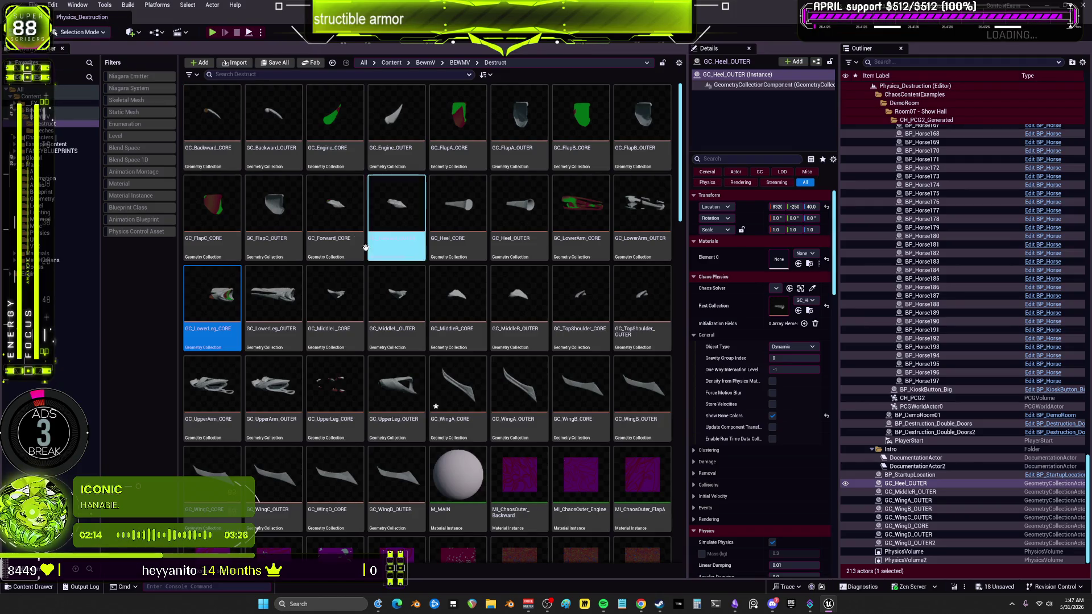
- Give GC_LowerLeg_OUTER a Chaos outer material and the LowerLeg baked texture, evaluate, and save
{"action": "double_click", "coordinate": [287, 318]}
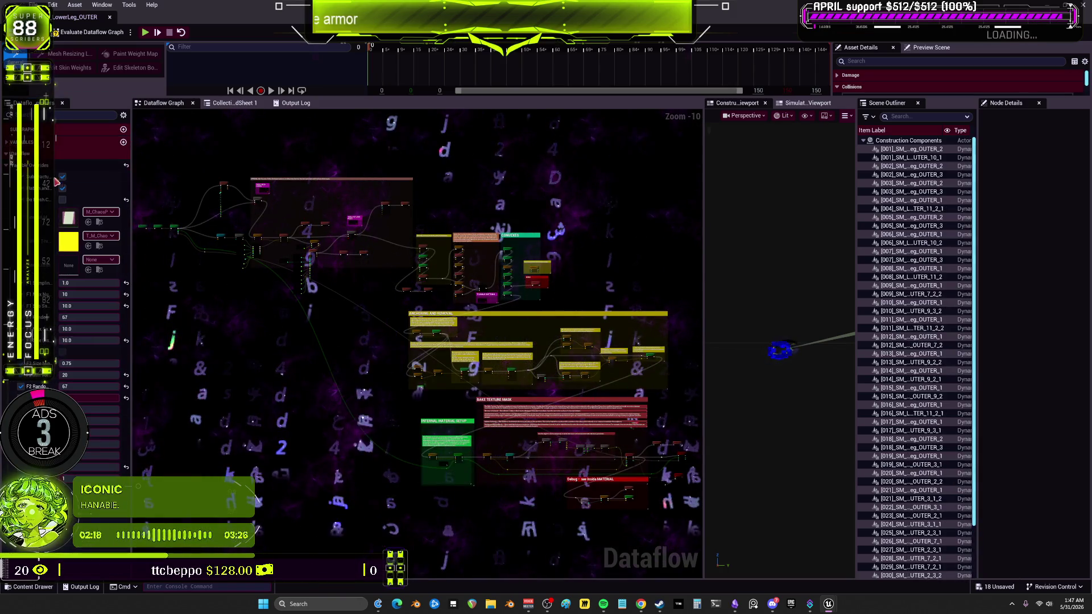
{"action": "left_click", "coordinate": [100, 211]}
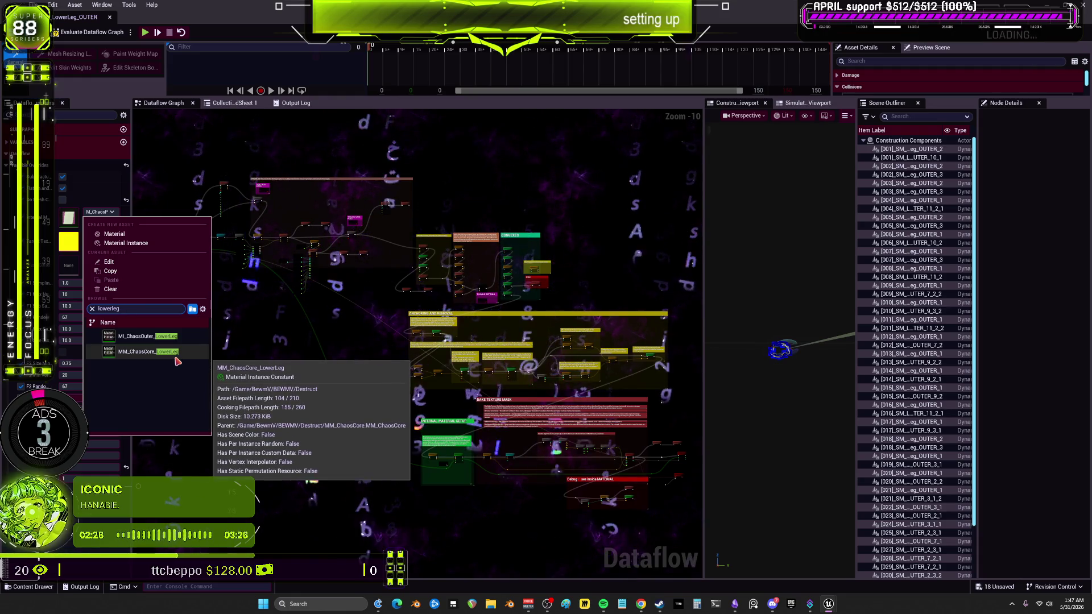
{"action": "left_click", "coordinate": [174, 353]}
{"action": "left_click", "coordinate": [98, 235]}
{"action": "type", "text": "lowerleg"}
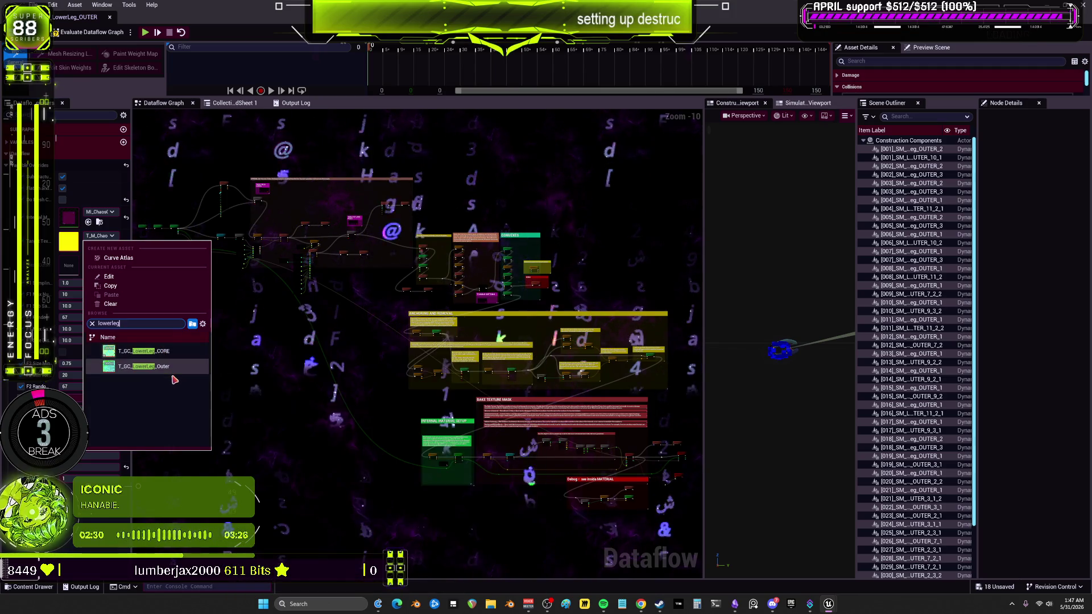
{"action": "left_click", "coordinate": [162, 351]}
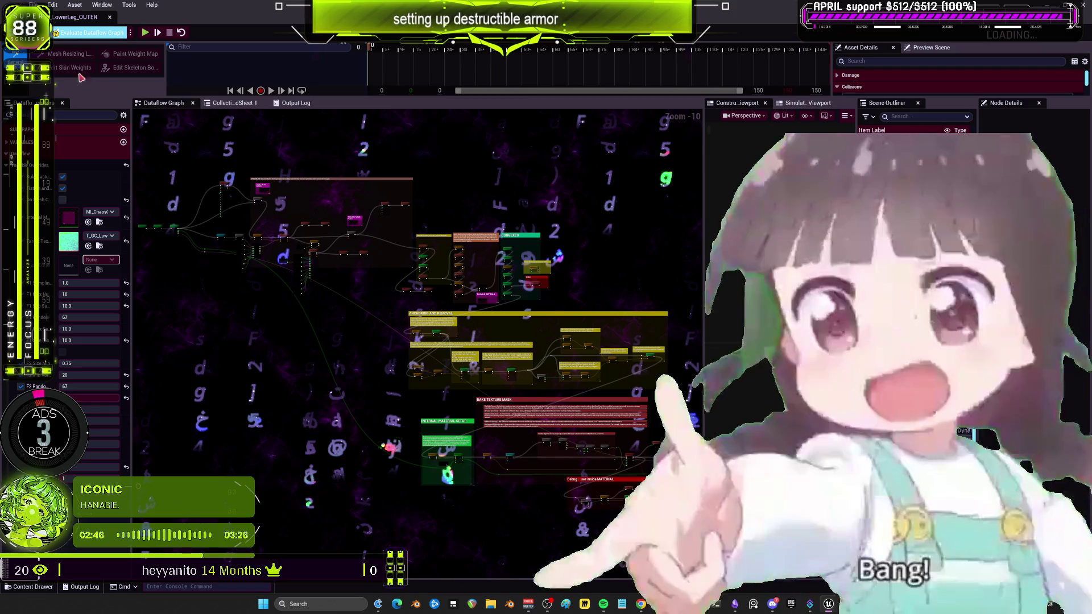
{"action": "left_click", "coordinate": [95, 31]}
{"action": "key", "text": "ctrl+s"}
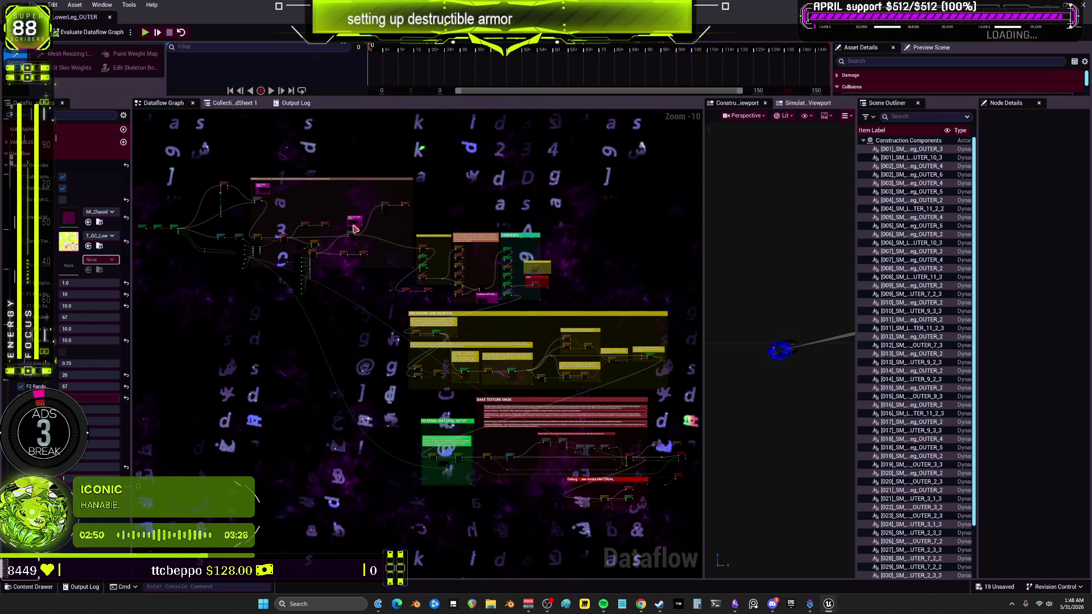
{"action": "left_click", "coordinate": [110, 18]}
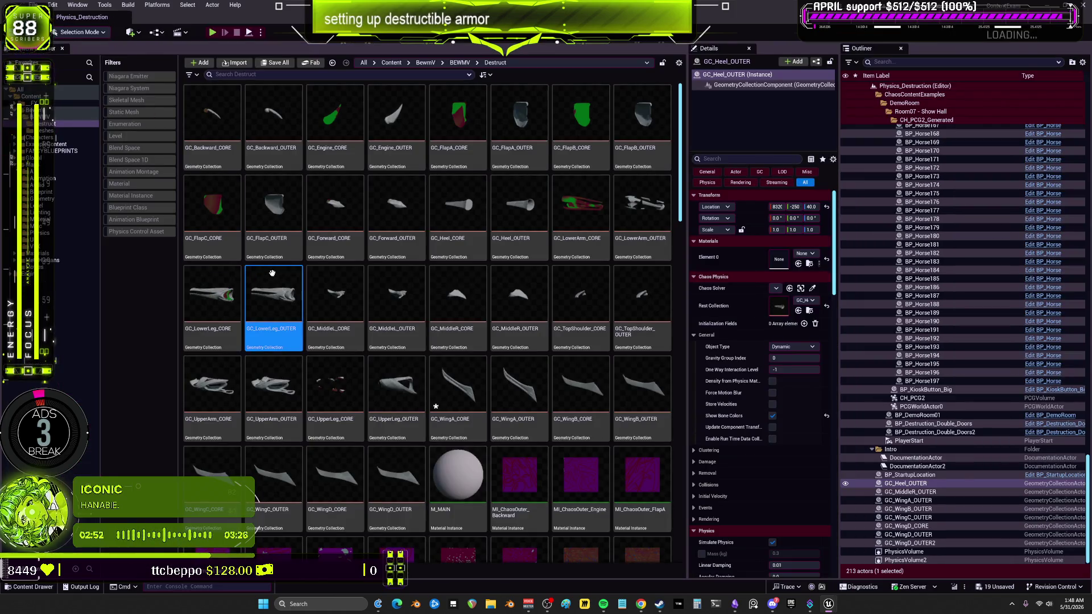
- Give GC_MiddleL_CORE the MM_ChaosCore_MiddleL material and T_GC_MiddleL_CORE texture, then close it
{"action": "double_click", "coordinate": [332, 291]}
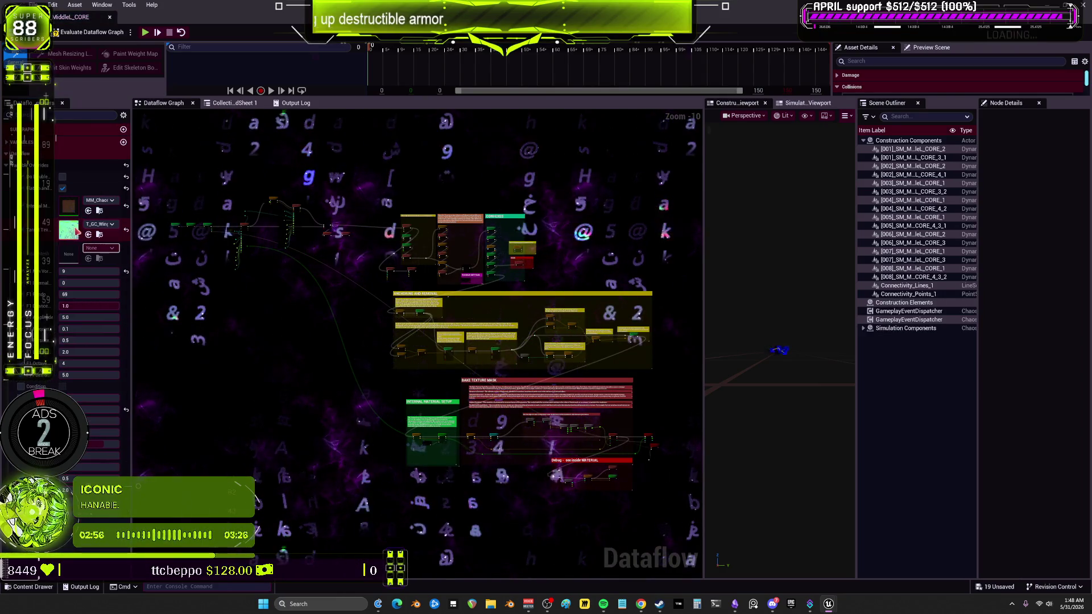
{"action": "left_click", "coordinate": [101, 201]}
{"action": "type", "text": "m"}
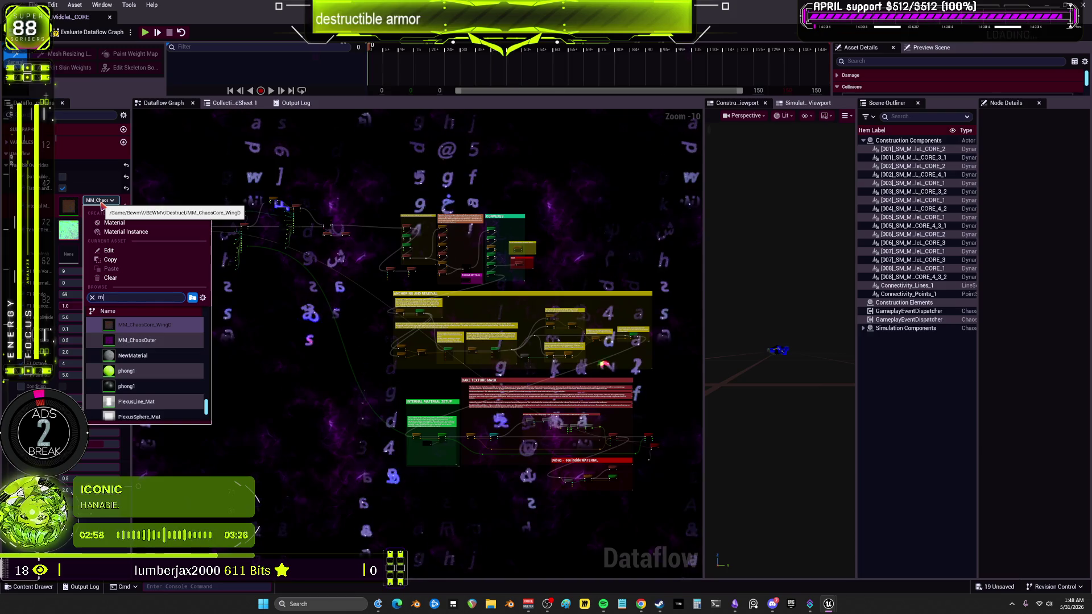
{"action": "type", "text": "iddleL"}
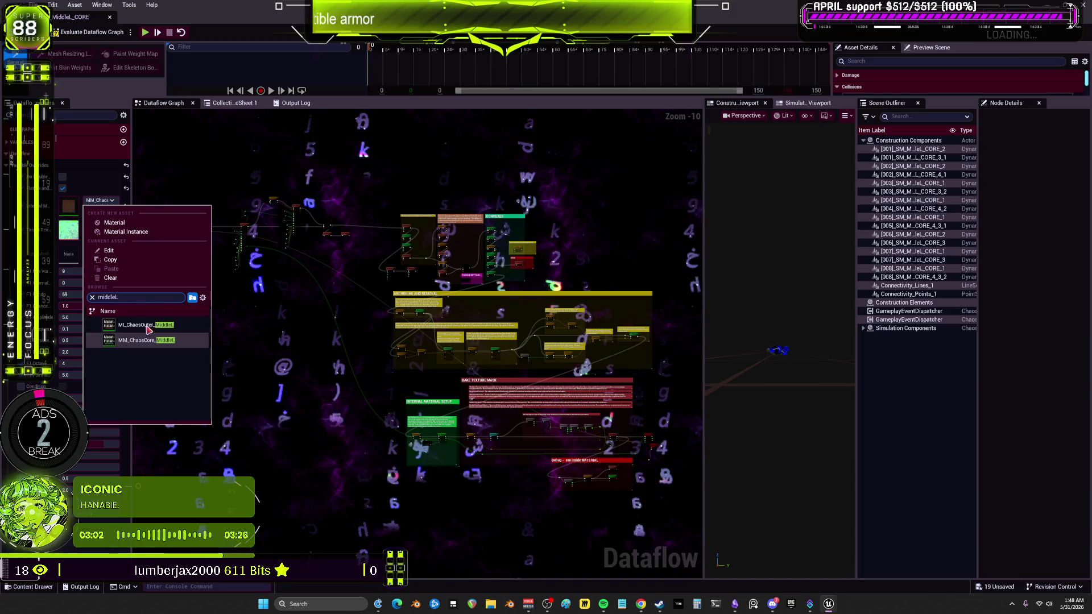
{"action": "left_click", "coordinate": [142, 341]}
{"action": "left_click", "coordinate": [97, 225]}
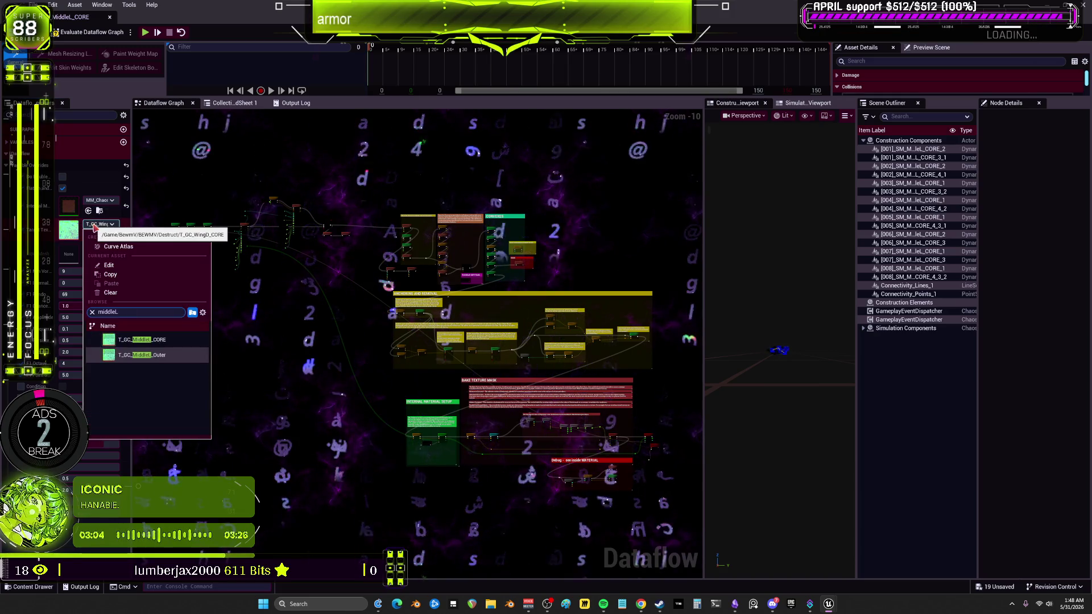
{"action": "left_click", "coordinate": [169, 353]}
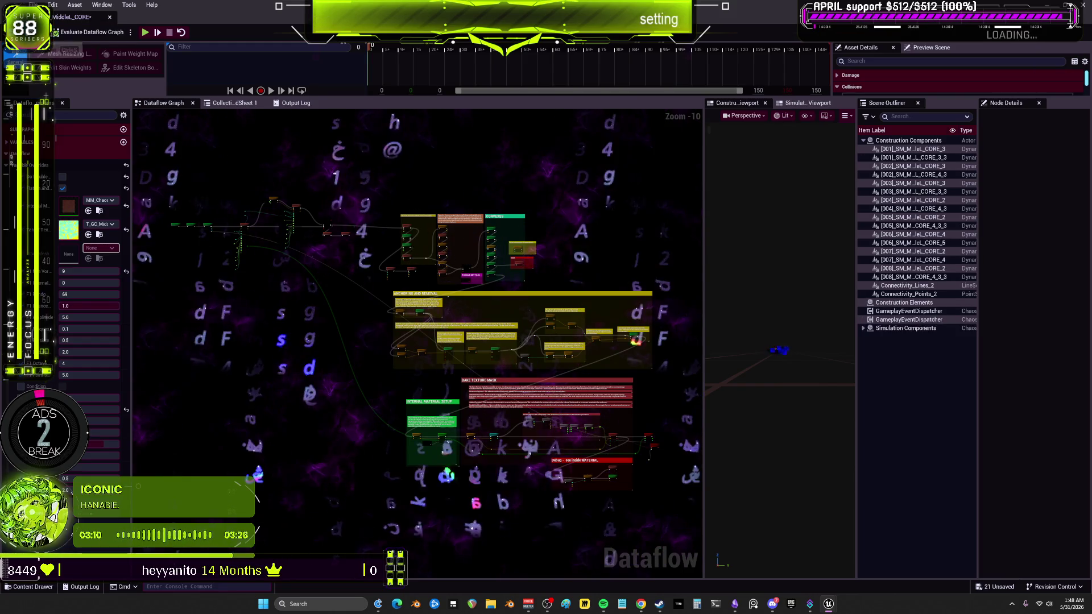
{"action": "left_click", "coordinate": [110, 18]}
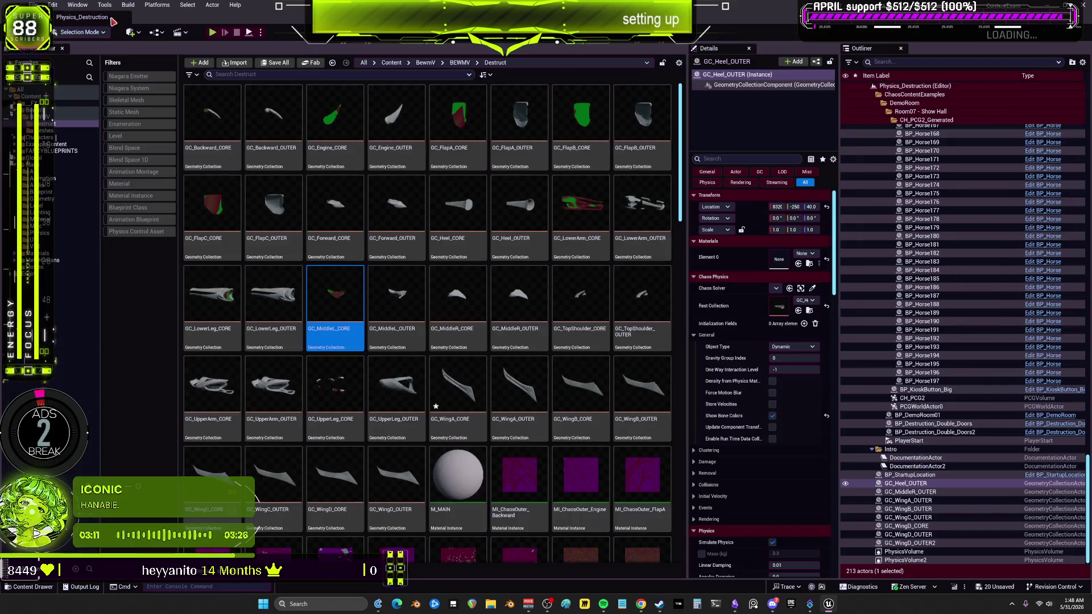
{"action": "double_click", "coordinate": [387, 290]}
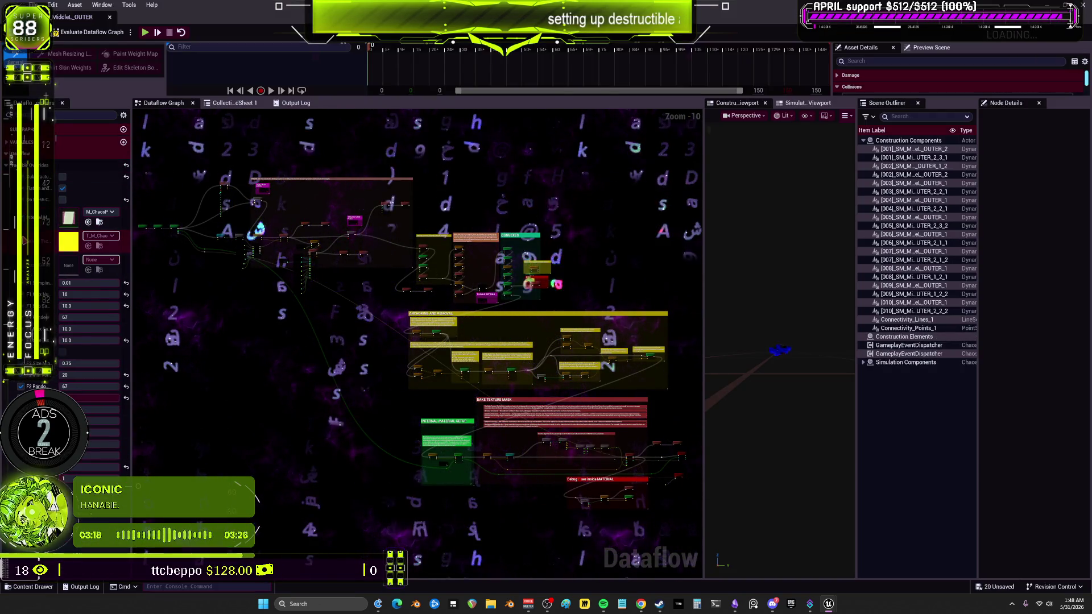
- Assign MI_ChaosOuter_MiddleL and the green T_GC_MiddleL texture to GC_MiddleL_OUTER, re-evaluate, and close
{"action": "left_click", "coordinate": [98, 212]}
{"action": "type", "text": "middlel"}
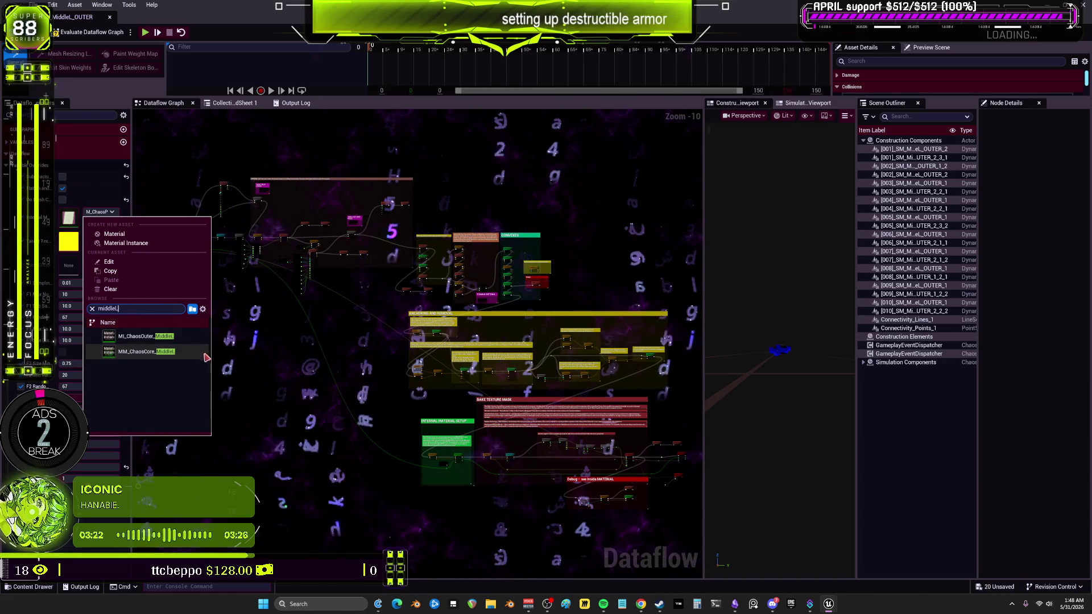
{"action": "left_click", "coordinate": [145, 337]}
{"action": "left_click", "coordinate": [97, 235]}
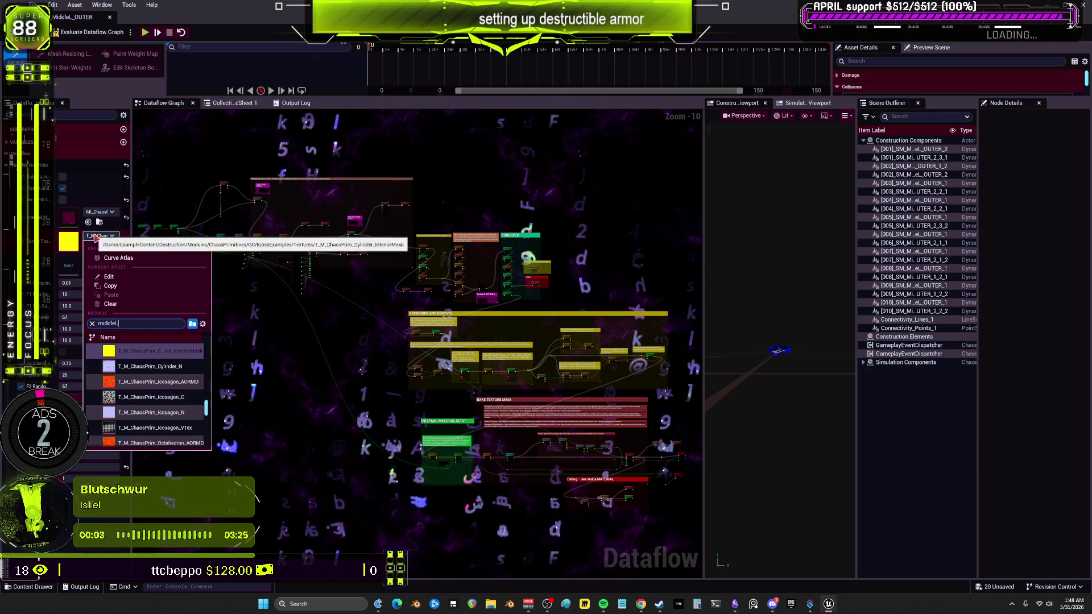
{"action": "left_click", "coordinate": [148, 351]}
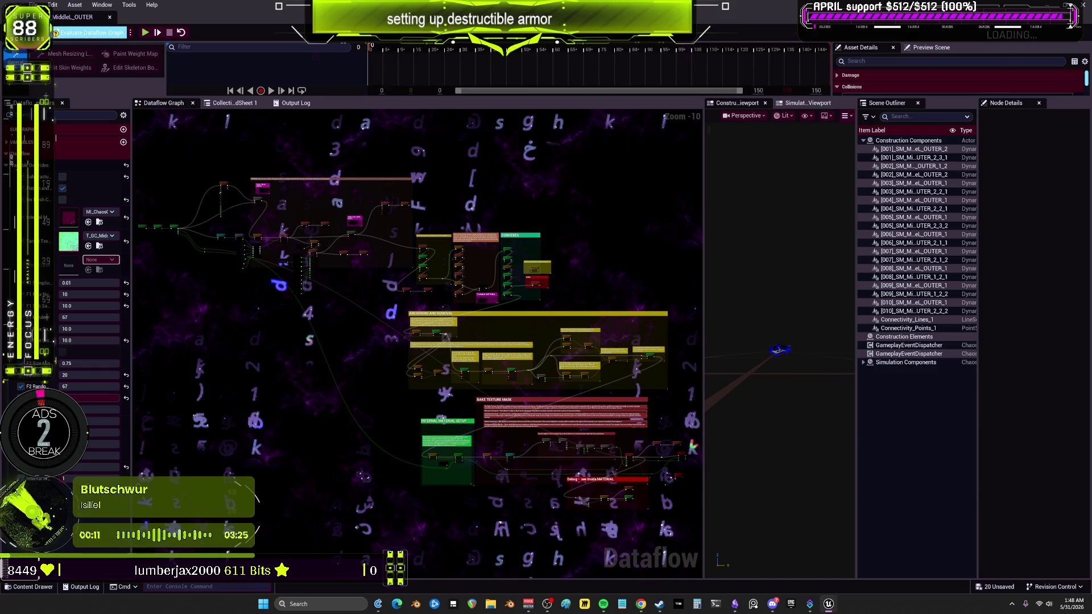
{"action": "left_click", "coordinate": [91, 32]}
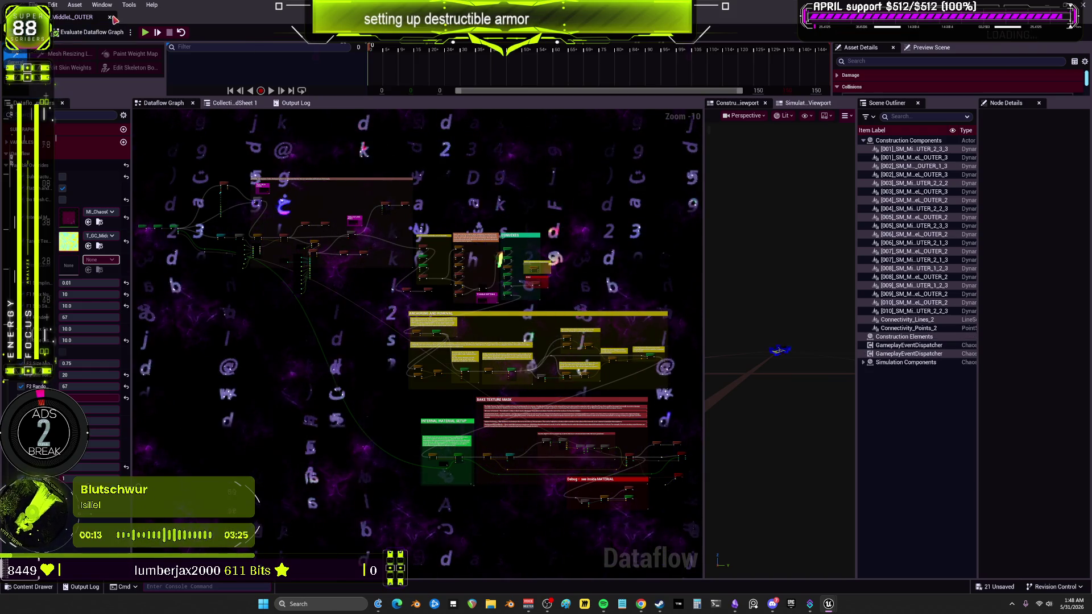
{"action": "left_click", "coordinate": [111, 17]}
{"action": "double_click", "coordinate": [463, 300]}
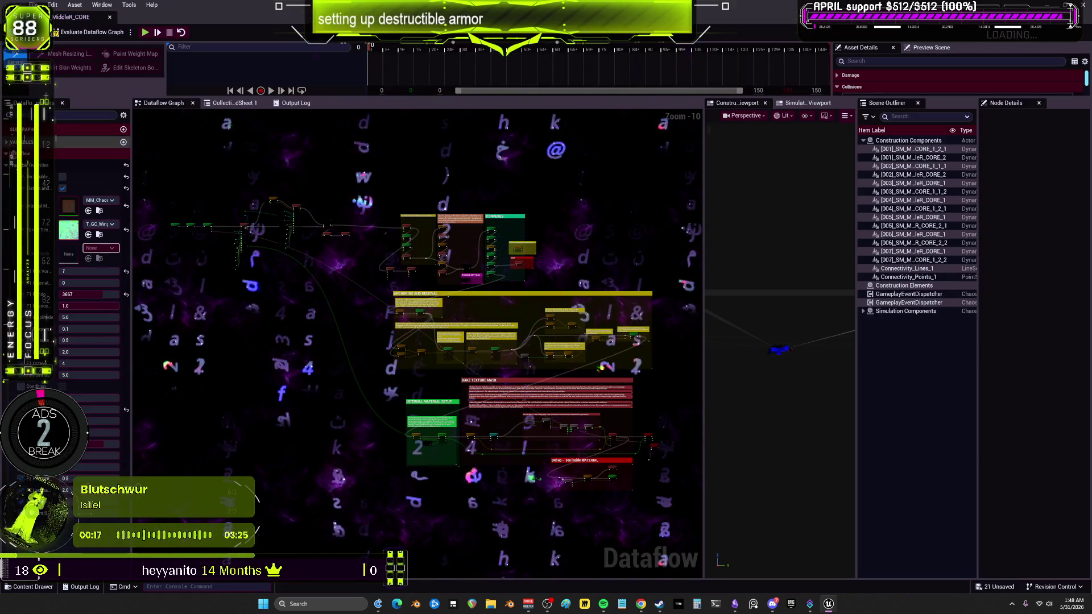
- Assign MM_ChaosCore_MiddleR and the MiddleR baked texture to GC_MiddleR_CORE, re-evaluate, and close
{"action": "left_click", "coordinate": [114, 201]}
{"action": "key", "text": "BackSpace"}
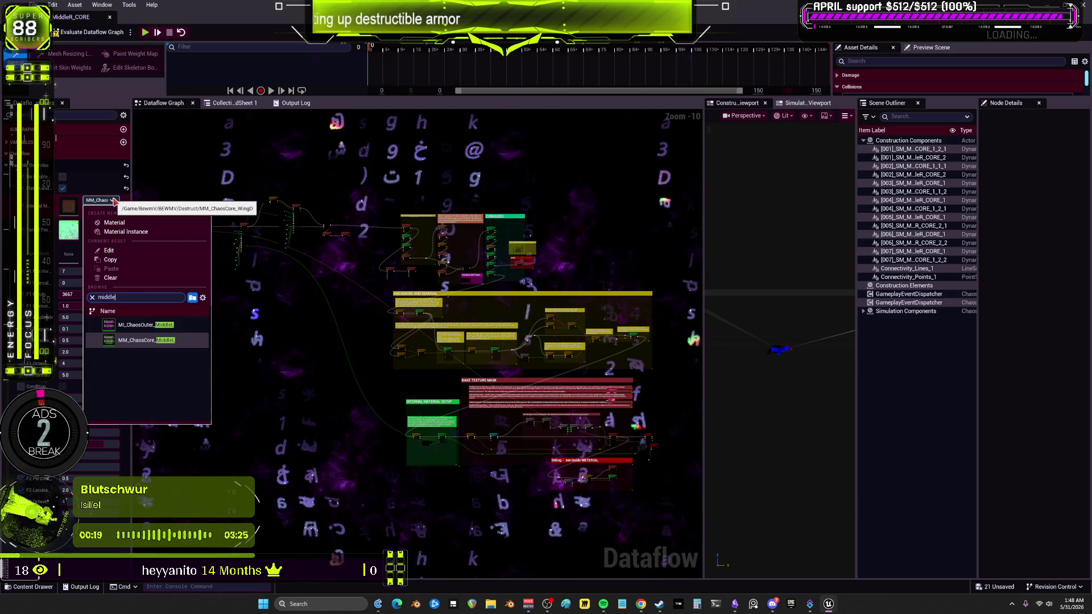
{"action": "type", "text": "R"}
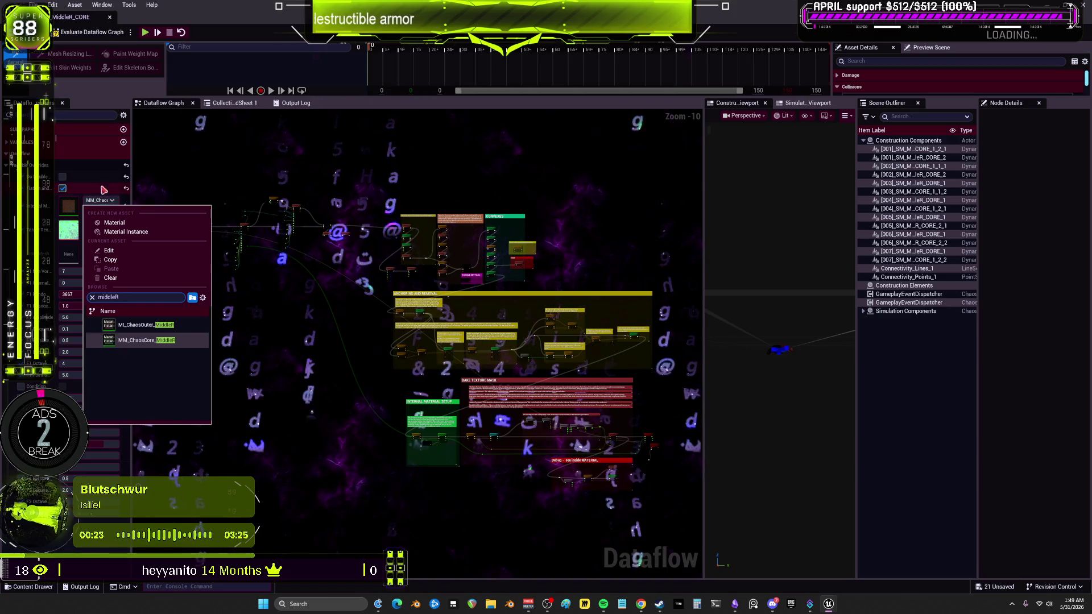
{"action": "left_click", "coordinate": [143, 340]}
{"action": "left_click", "coordinate": [111, 229]}
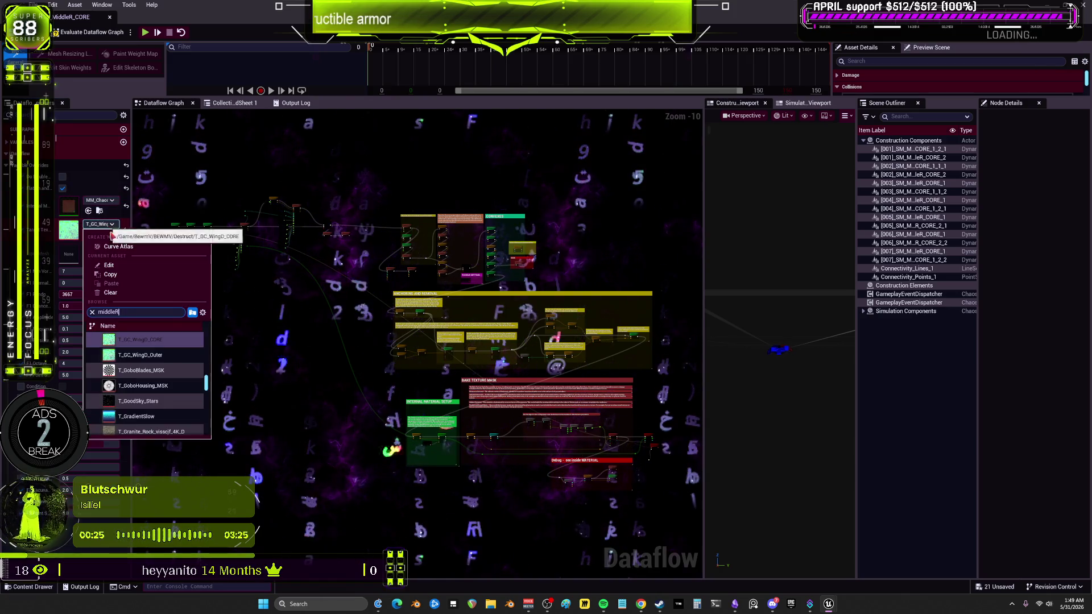
{"action": "left_click", "coordinate": [165, 343]}
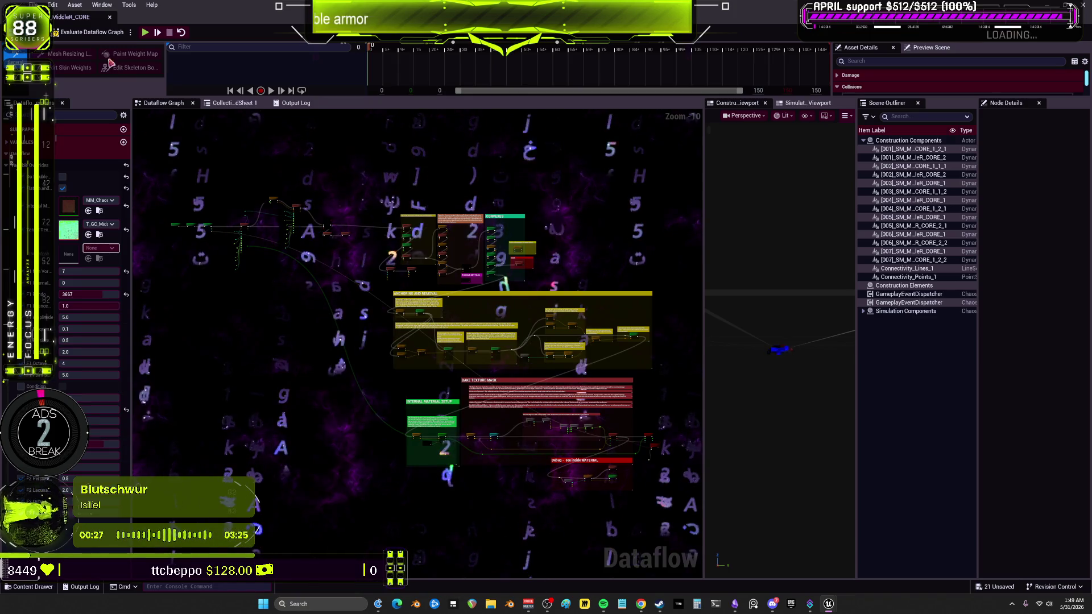
{"action": "left_click", "coordinate": [78, 33]}
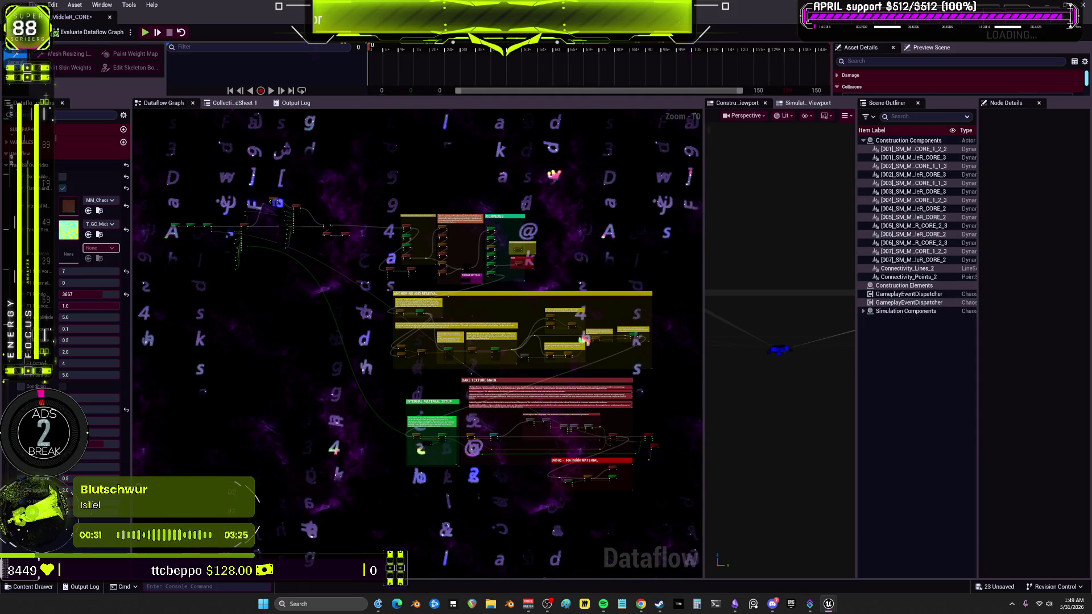
{"action": "left_click", "coordinate": [110, 18]}
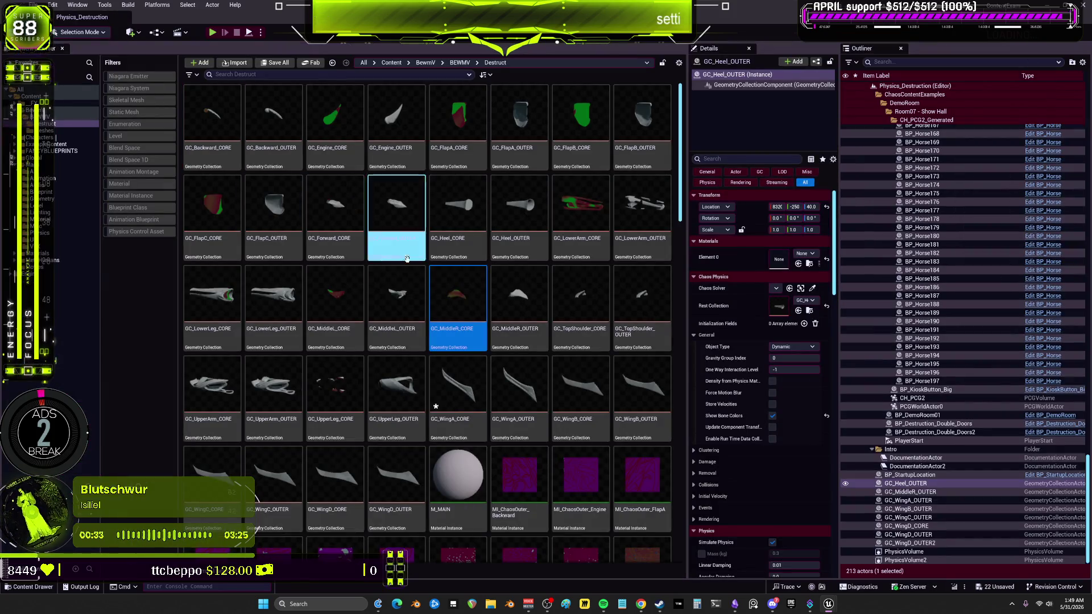
- Give GC_MiddleR_OUTER MI_ChaosOuter_MiddleR and T_GC_MiddleR_Outer, re-evaluate the graph, and save it
{"action": "double_click", "coordinate": [509, 291]}
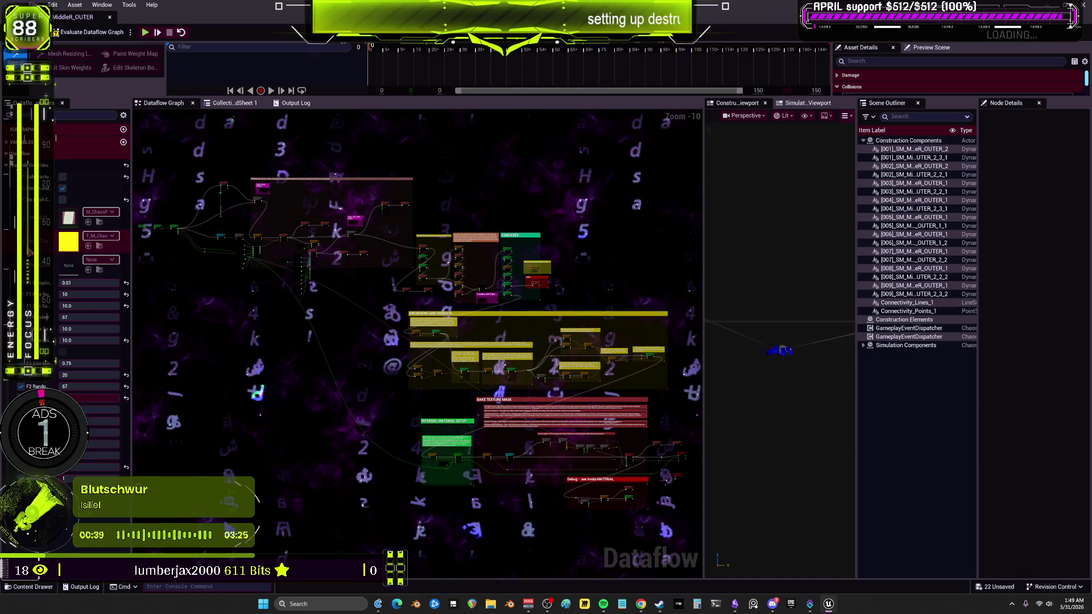
{"action": "left_click", "coordinate": [101, 212]}
{"action": "type", "text": "middleR"}
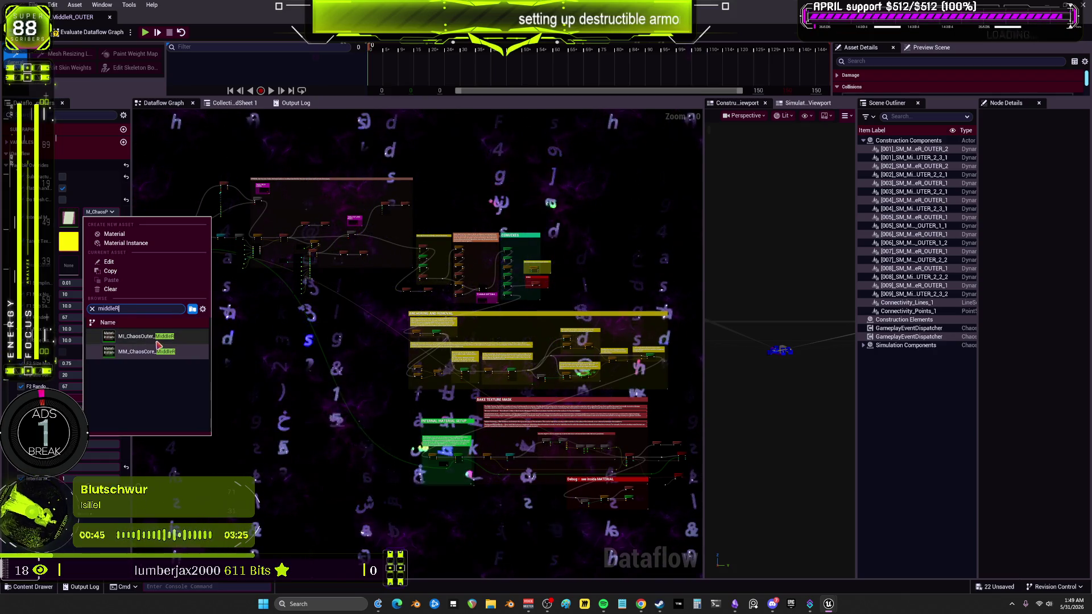
{"action": "left_click", "coordinate": [171, 338]}
{"action": "left_click", "coordinate": [101, 237]}
{"action": "type", "text": "middleR"}
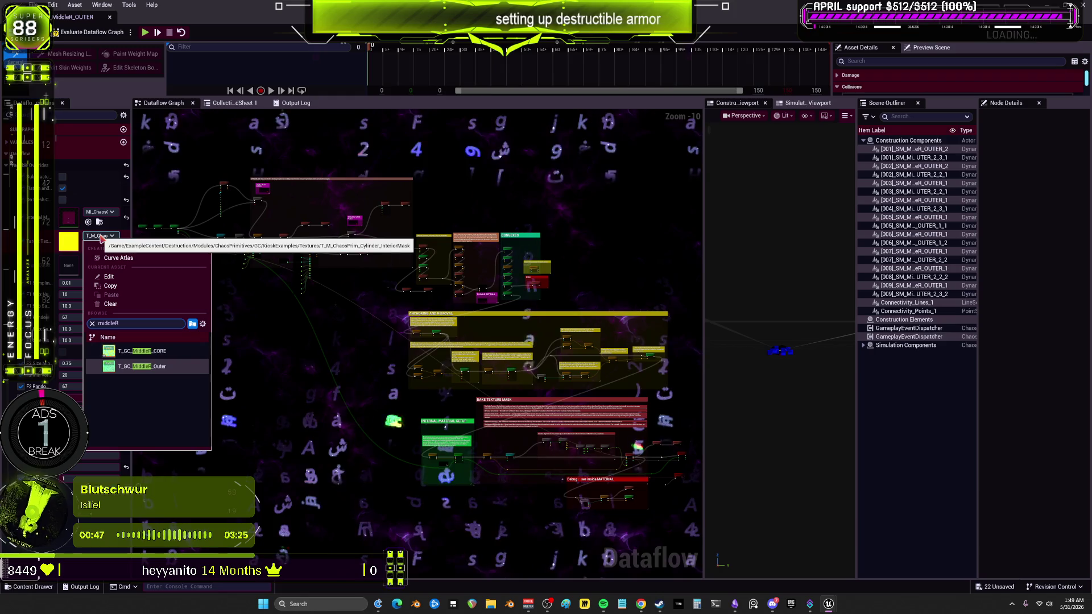
{"action": "mouse_move", "coordinate": [176, 368]}
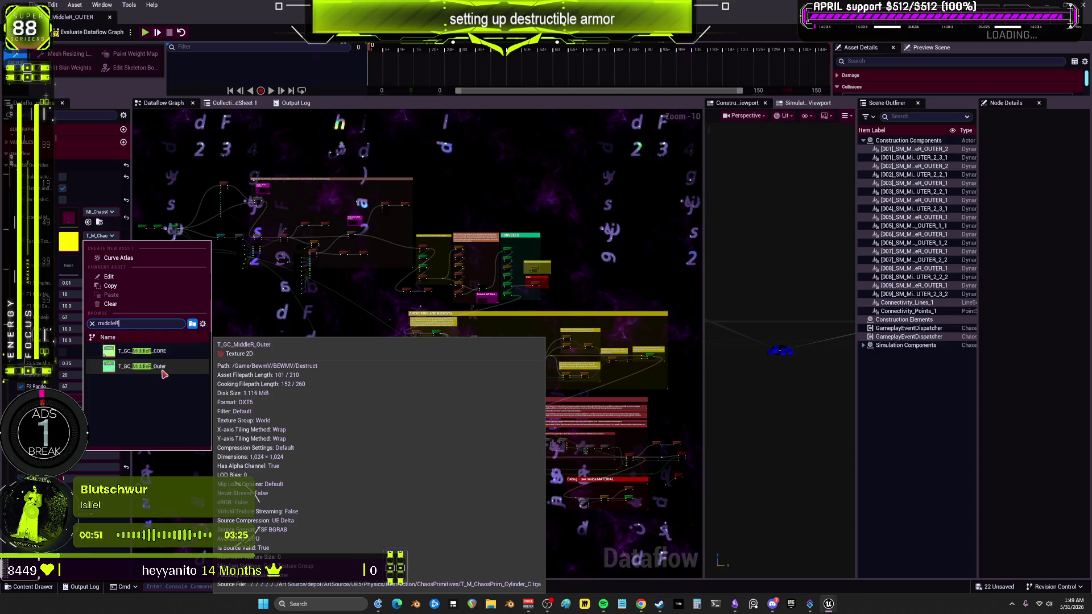
{"action": "left_click", "coordinate": [163, 372]}
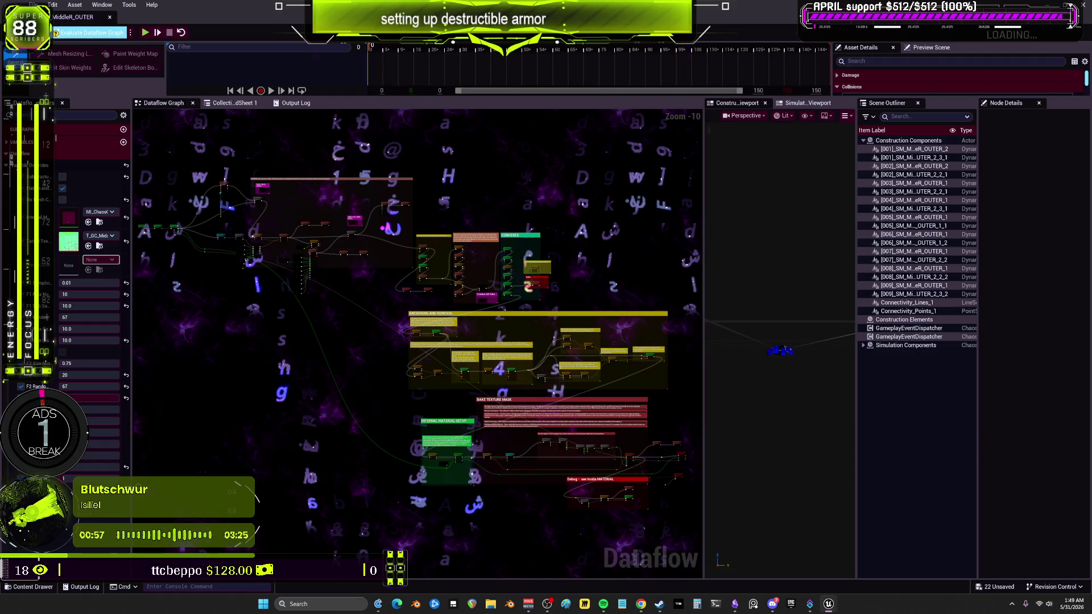
{"action": "left_click", "coordinate": [91, 33]}
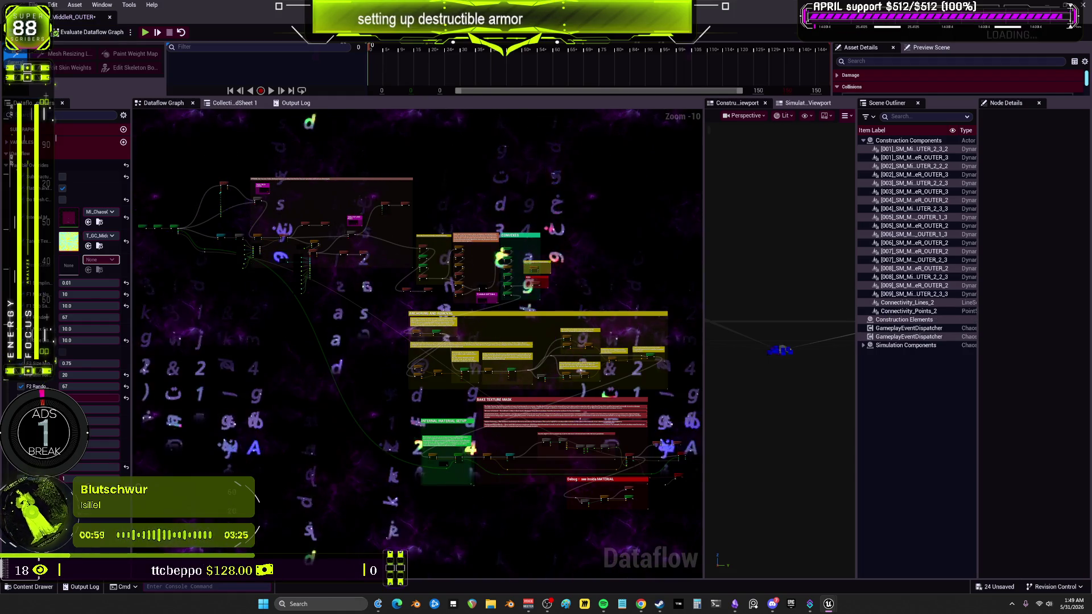
{"action": "key", "text": "ctrl+s"}
- Open GC_TopShoulder_CORE and assign the MM_ChaosCore_TopShoulder material
{"action": "left_click", "coordinate": [111, 17]}
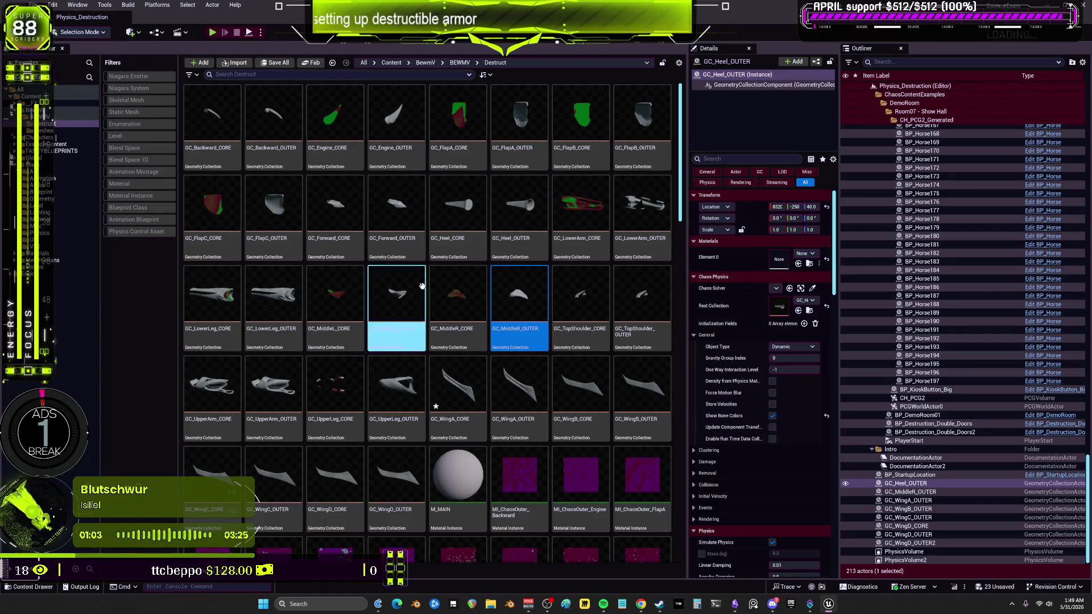
{"action": "double_click", "coordinate": [588, 291]}
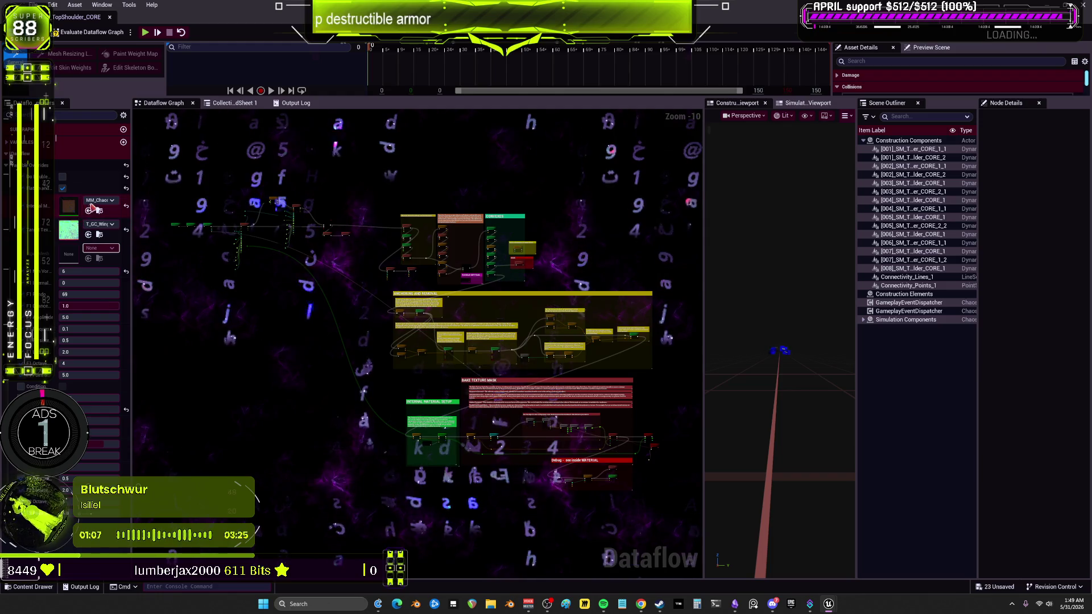
{"action": "left_click", "coordinate": [98, 201]}
{"action": "type", "text": "middleR"}
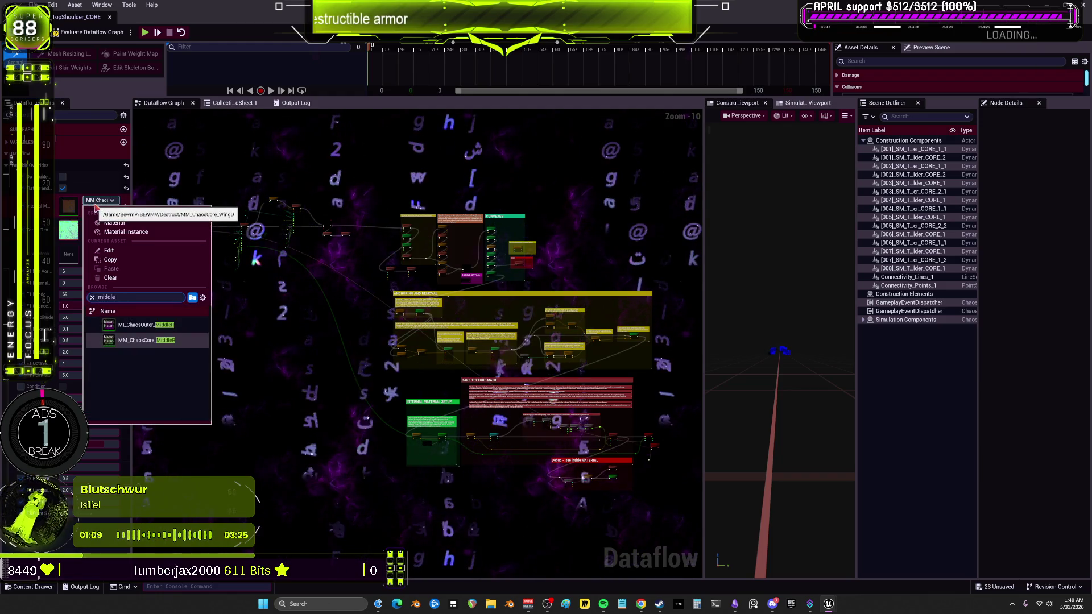
{"action": "key", "text": "ctrl+a"}
{"action": "type", "text": "top"}
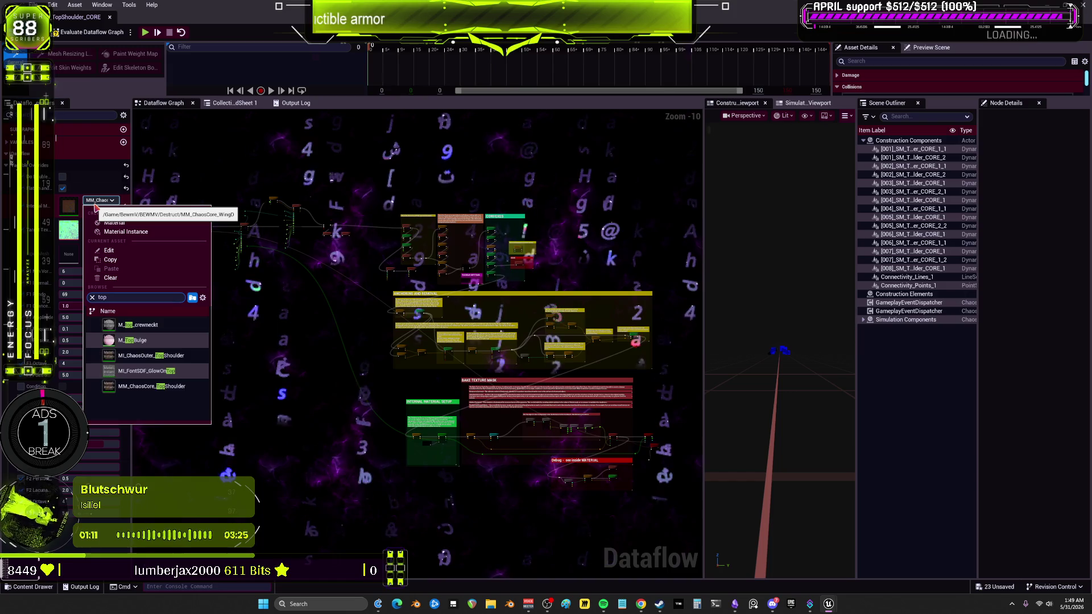
{"action": "type", "text": "shou"}
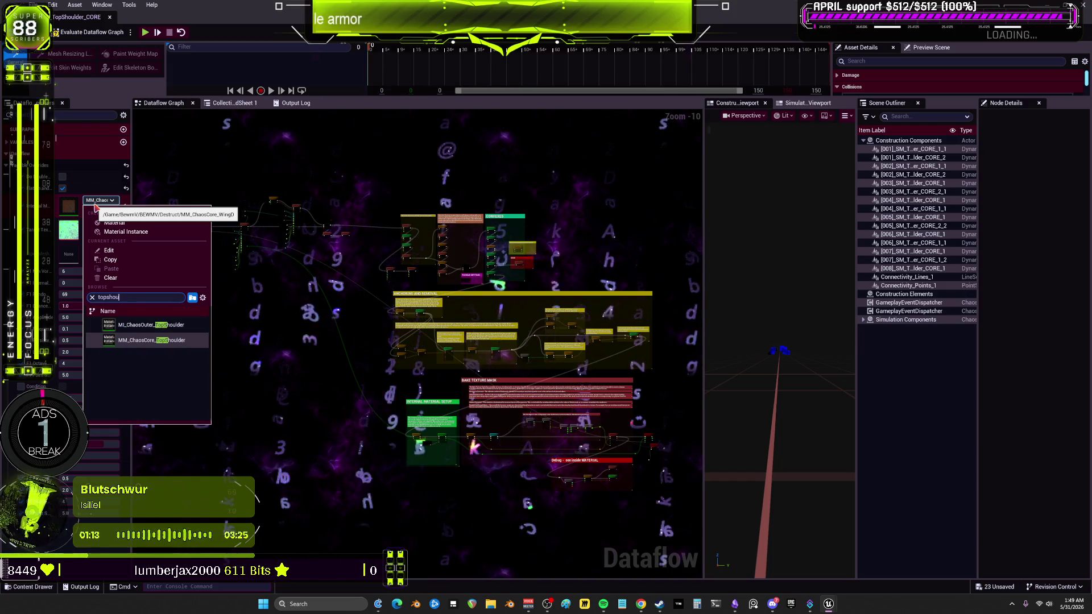
{"action": "type", "text": "lder"}
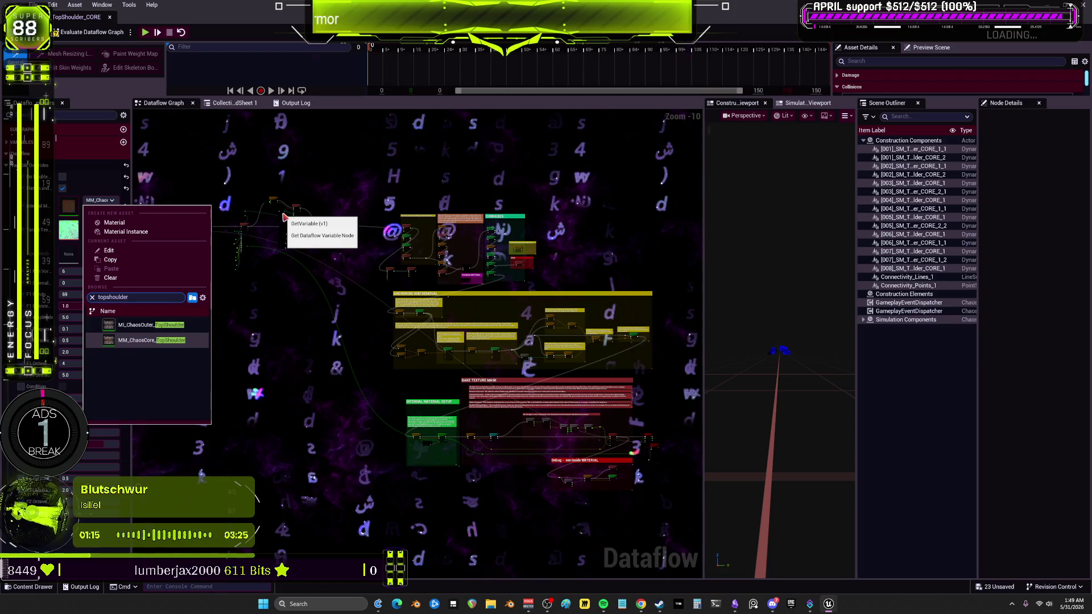
{"action": "left_click", "coordinate": [152, 340]}
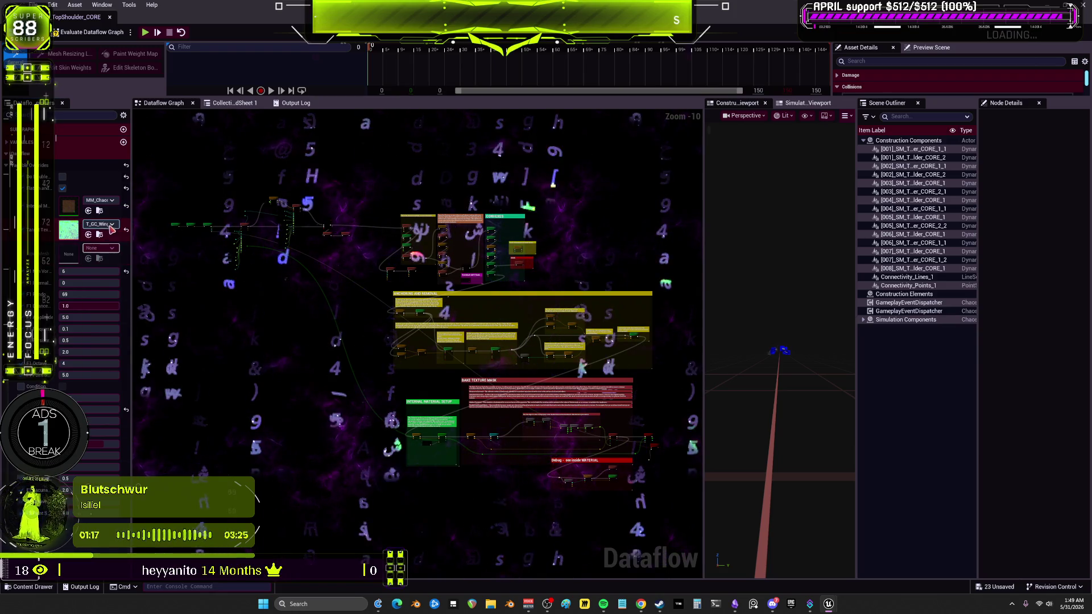
- Assign the T_GC_TopShoulder baked texture, evaluate the dataflow graph, and close the editor
{"action": "left_click", "coordinate": [111, 224]}
{"action": "type", "text": "tops"}
{"action": "left_click", "coordinate": [152, 298]}
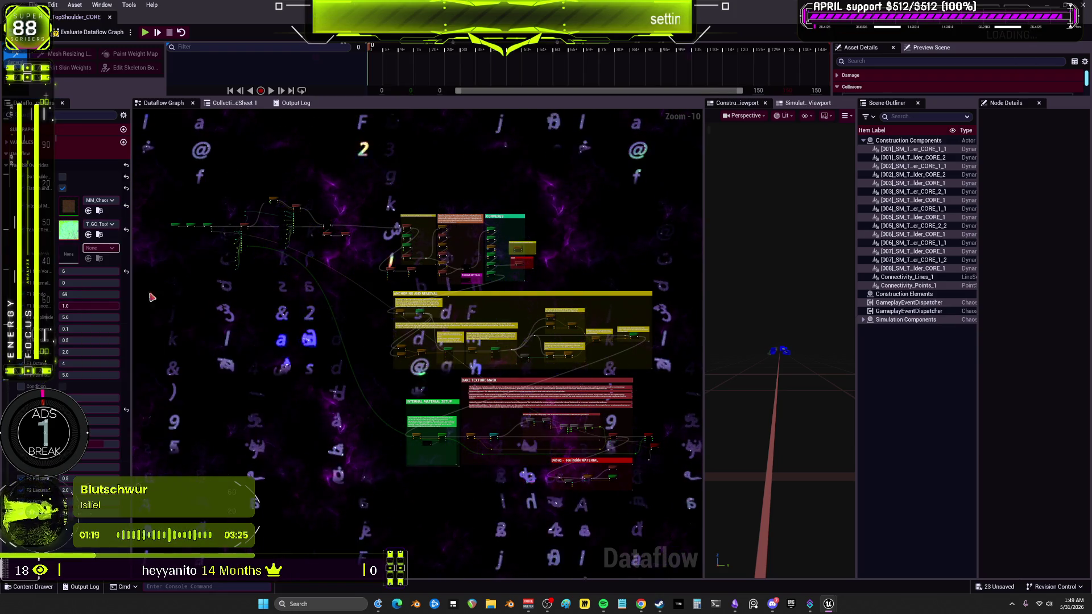
{"action": "left_click", "coordinate": [74, 35]}
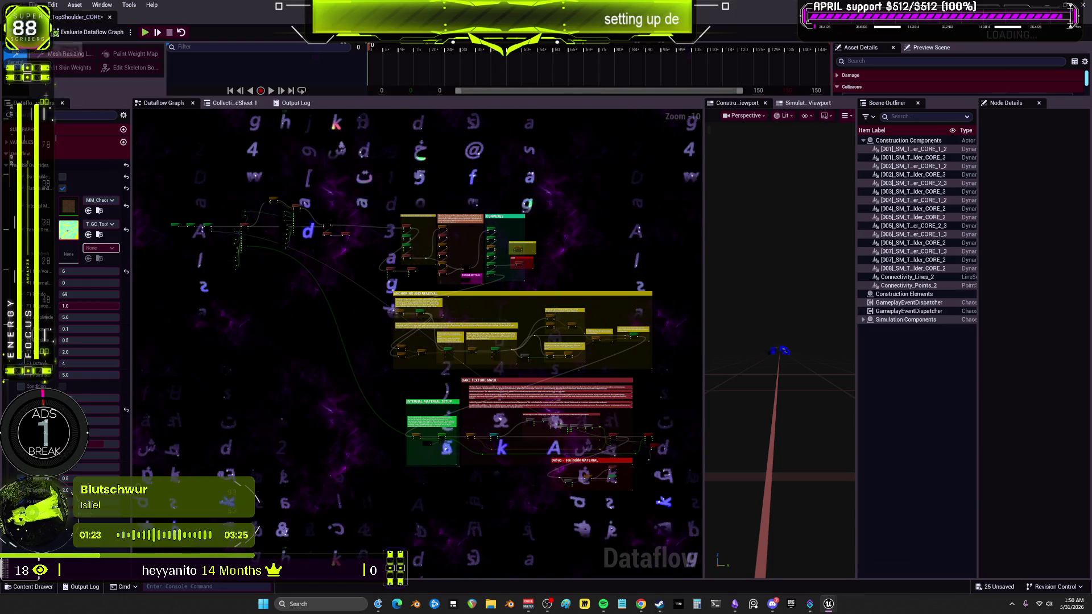
{"action": "left_click", "coordinate": [110, 17]}
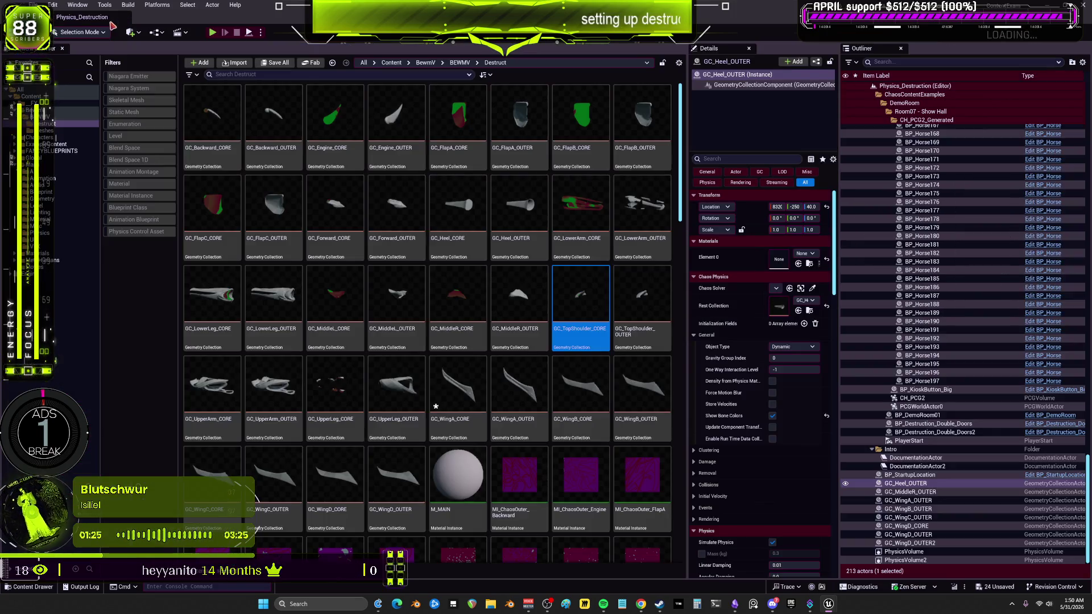
- Give GC_TopShoulder_OUTER the MI_ChaosOuter_TopShoulder material and the T_GC_TopShoulder baked texture
{"action": "double_click", "coordinate": [626, 290]}
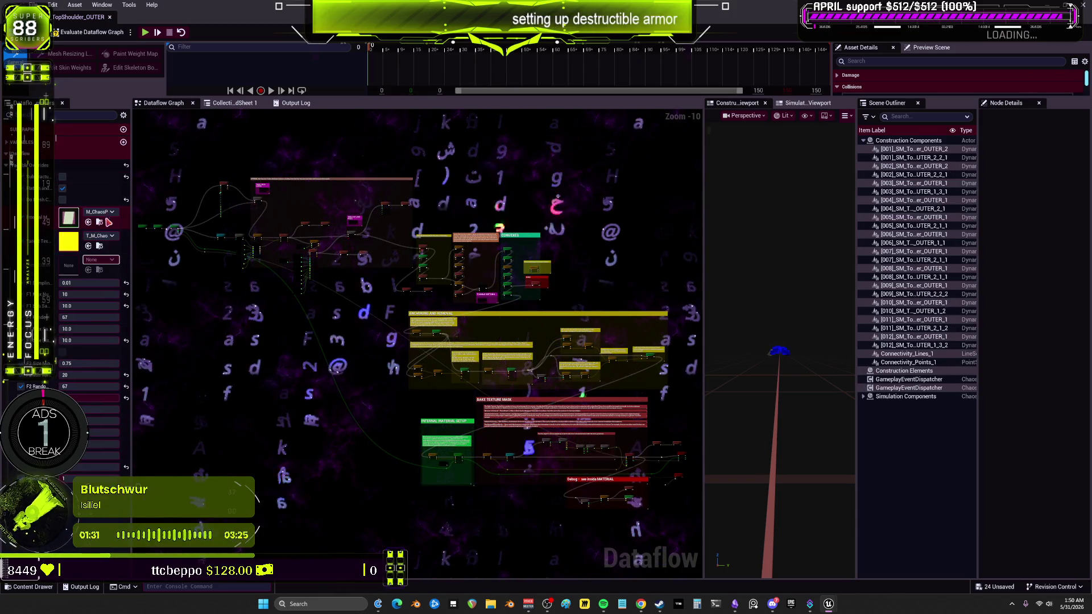
{"action": "left_click", "coordinate": [100, 211]}
{"action": "type", "text": "topshoulder"}
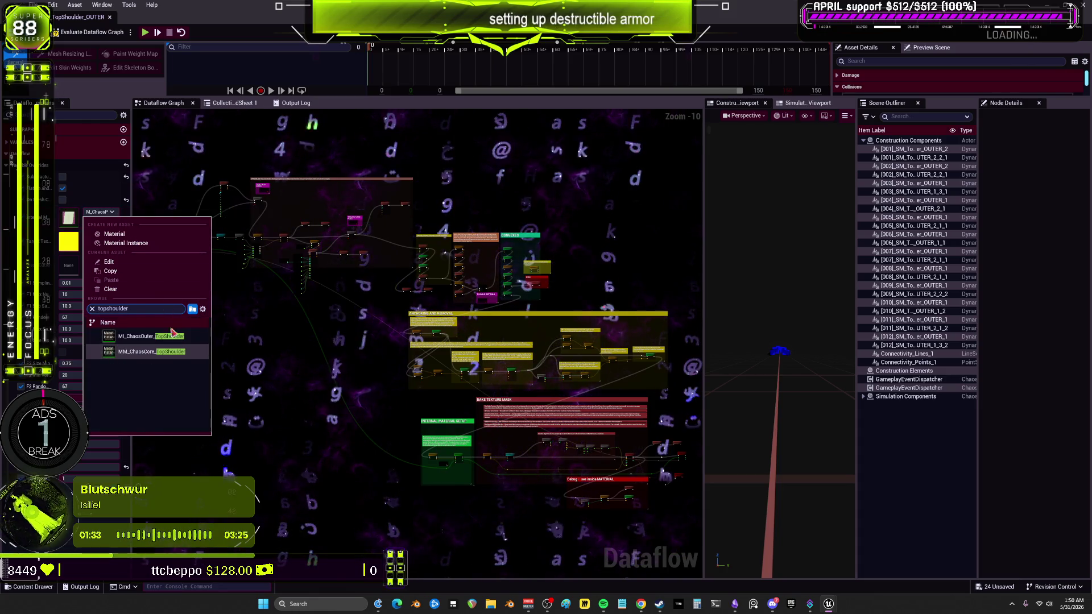
{"action": "left_click", "coordinate": [165, 337]}
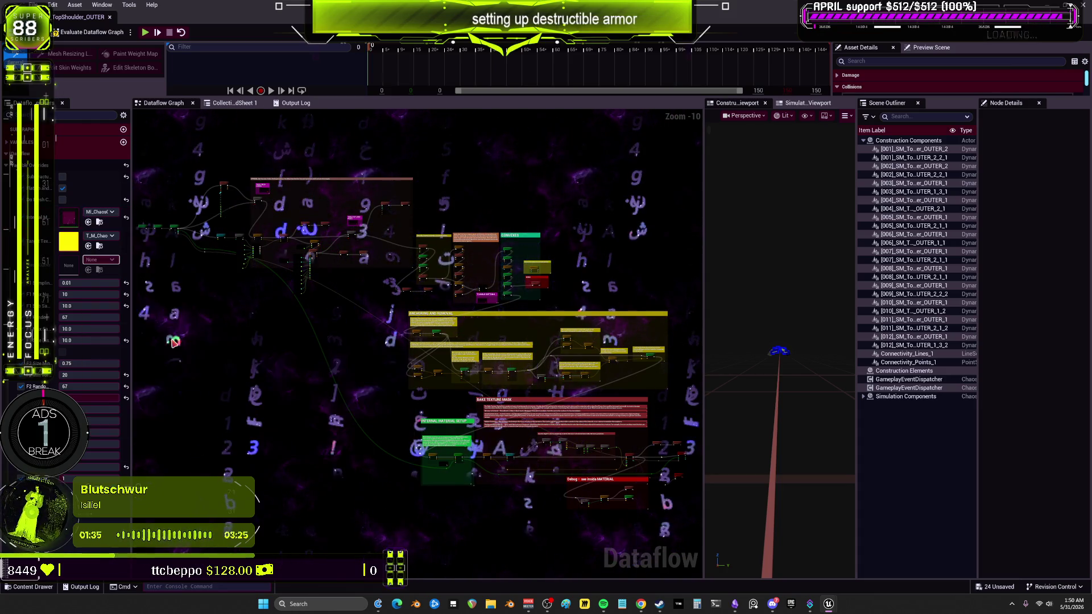
{"action": "left_click", "coordinate": [112, 236]}
{"action": "left_click", "coordinate": [148, 336]}
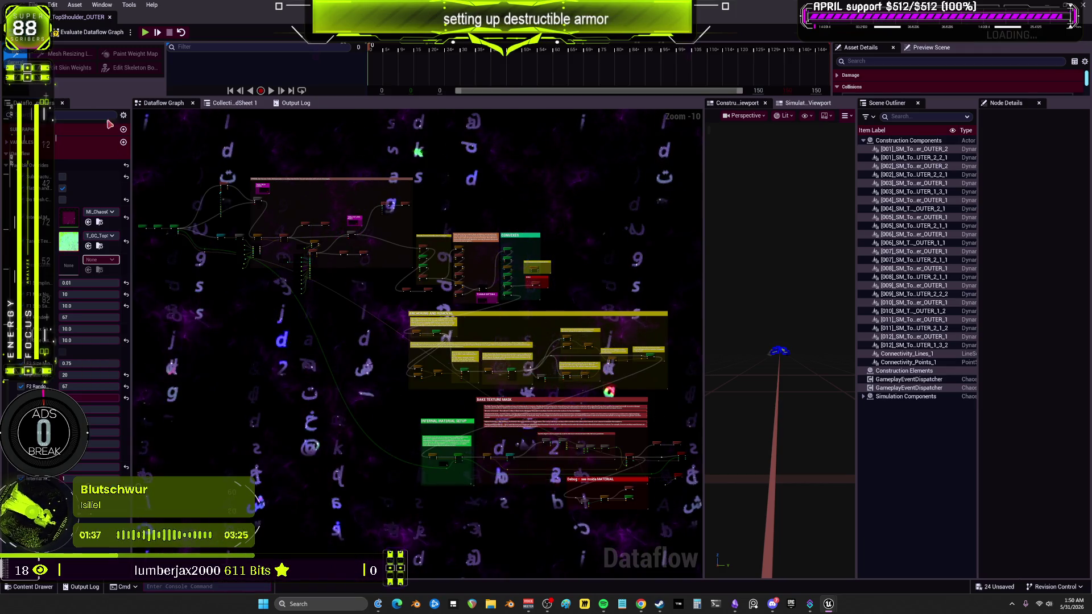
- Evaluate the graph, close the TopShoulder_OUTER editor, and open GC_UpperArm_CORE
{"action": "left_click", "coordinate": [79, 32]}
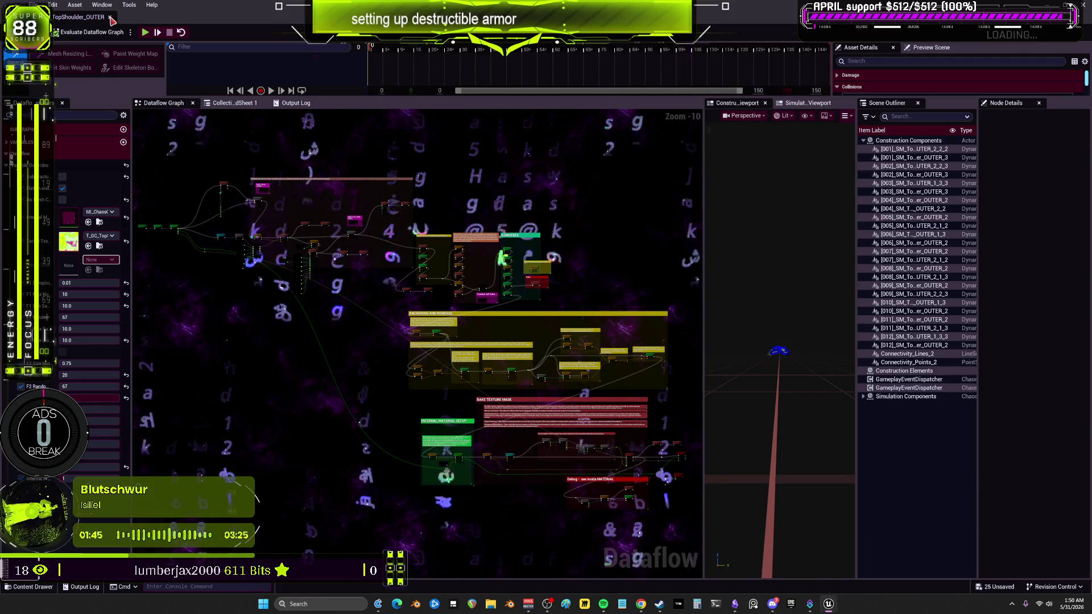
{"action": "left_click", "coordinate": [111, 18]}
{"action": "double_click", "coordinate": [206, 391]}
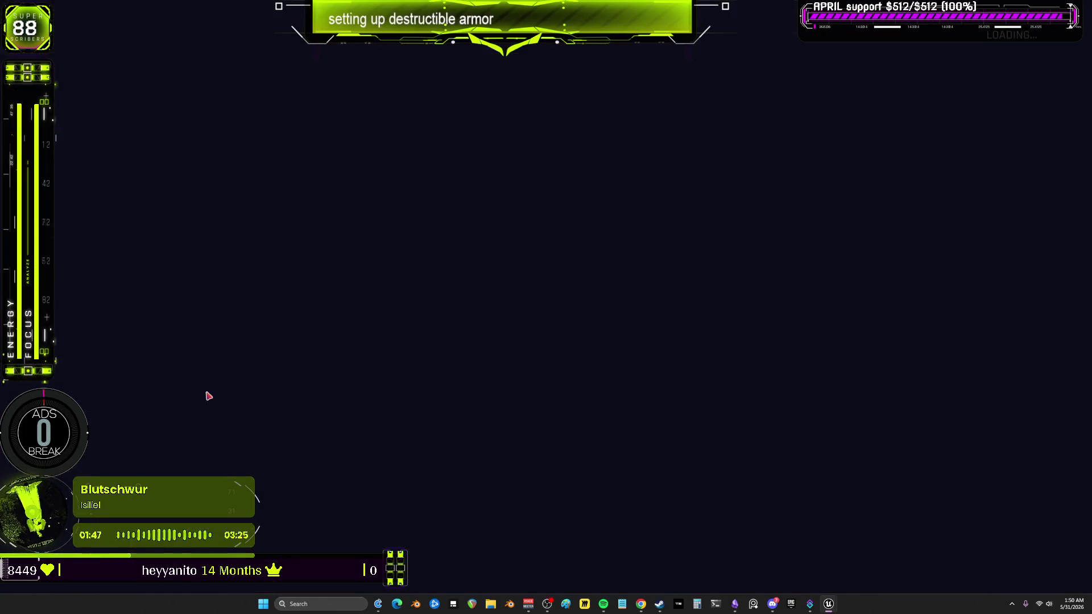
- Set the override material to the UpperArm ChaosCore material using an 'upperarm' search
{"action": "left_click", "coordinate": [23, 141]}
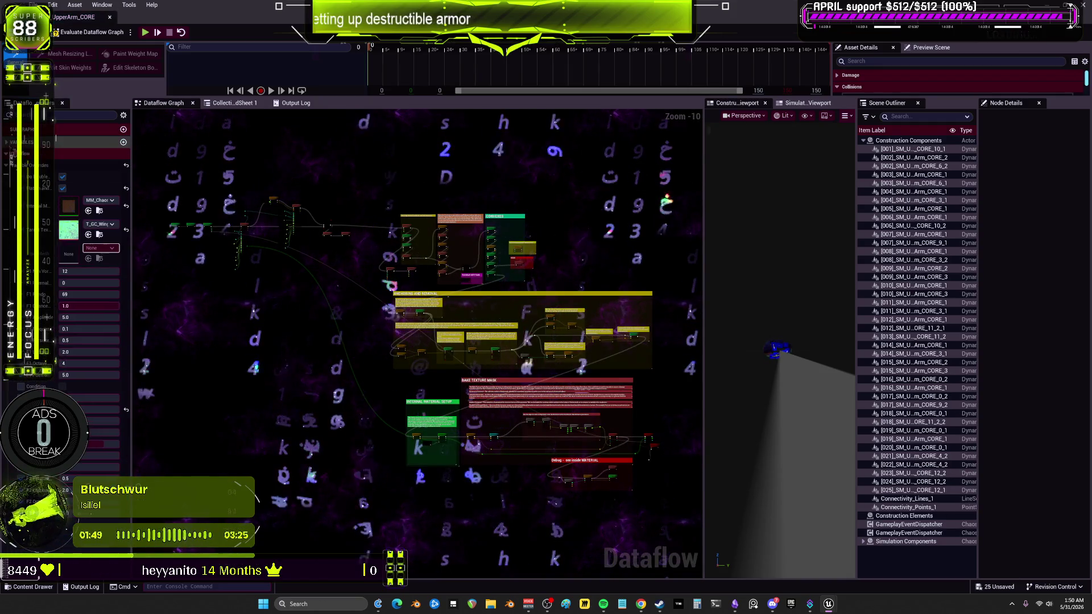
{"action": "left_click", "coordinate": [98, 200]}
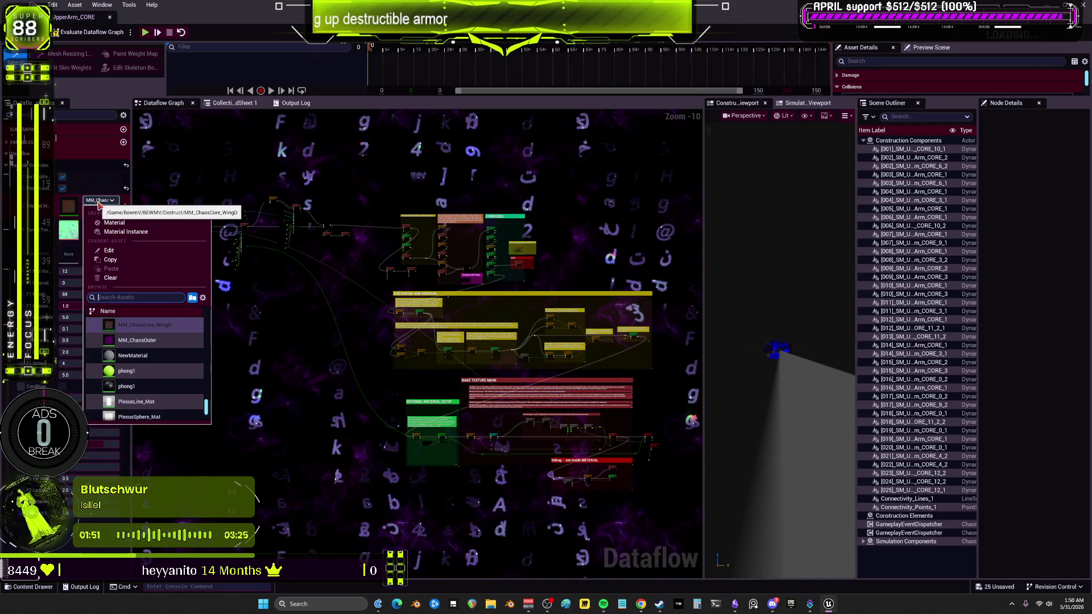
{"action": "type", "text": "upperarm"}
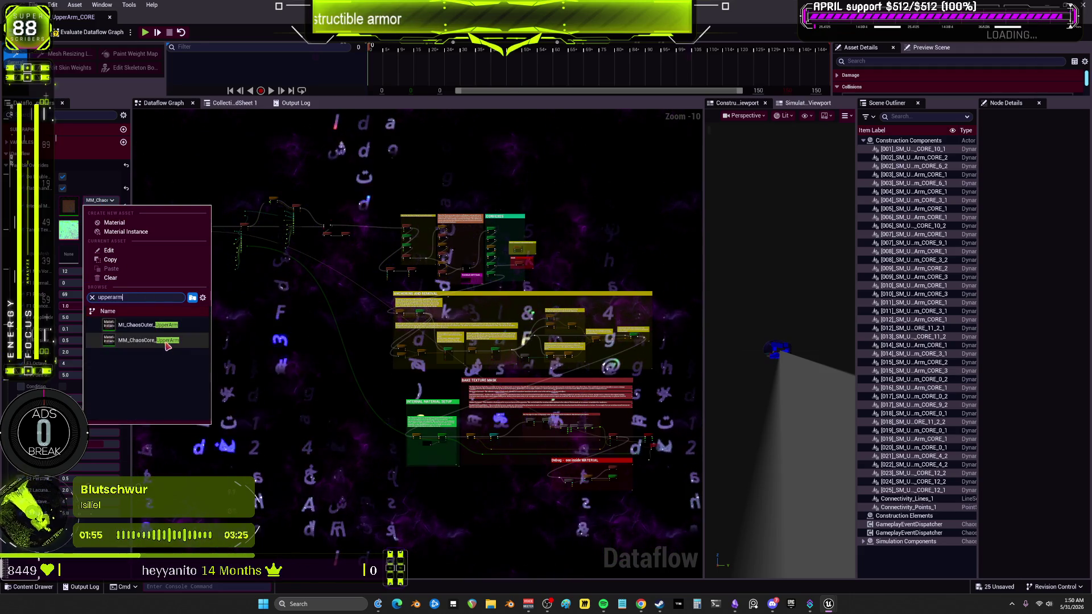
{"action": "key", "text": "Escape"}
- Assign the UpperArm baked texture, evaluate the dataflow graph, and close the UpperArm_CORE editor
{"action": "left_click", "coordinate": [99, 224]}
{"action": "type", "text": "upperarm"}
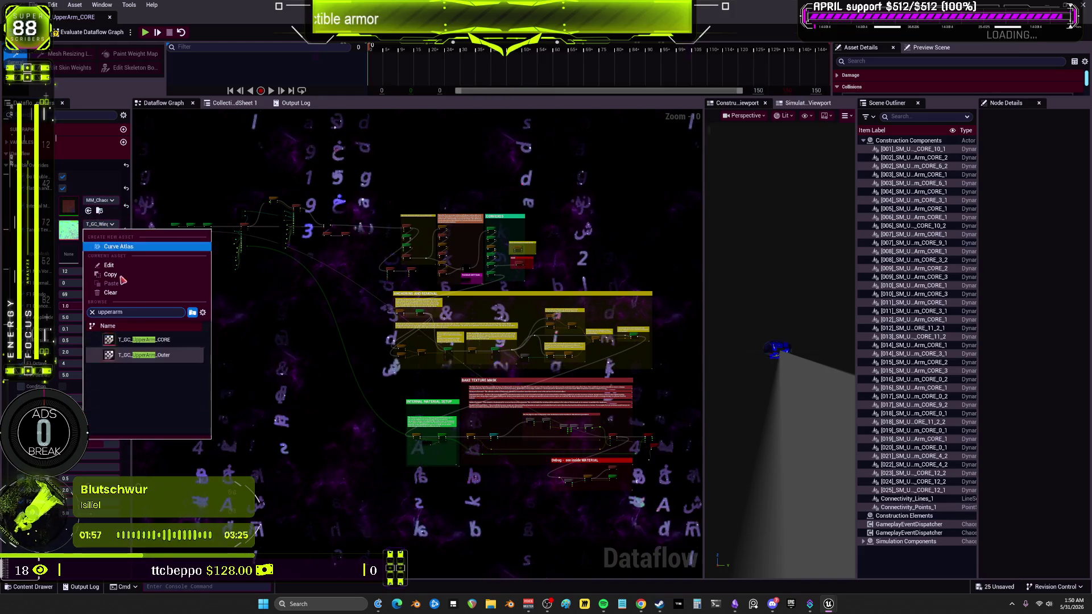
{"action": "key", "text": "Return"}
{"action": "left_click", "coordinate": [55, 33]}
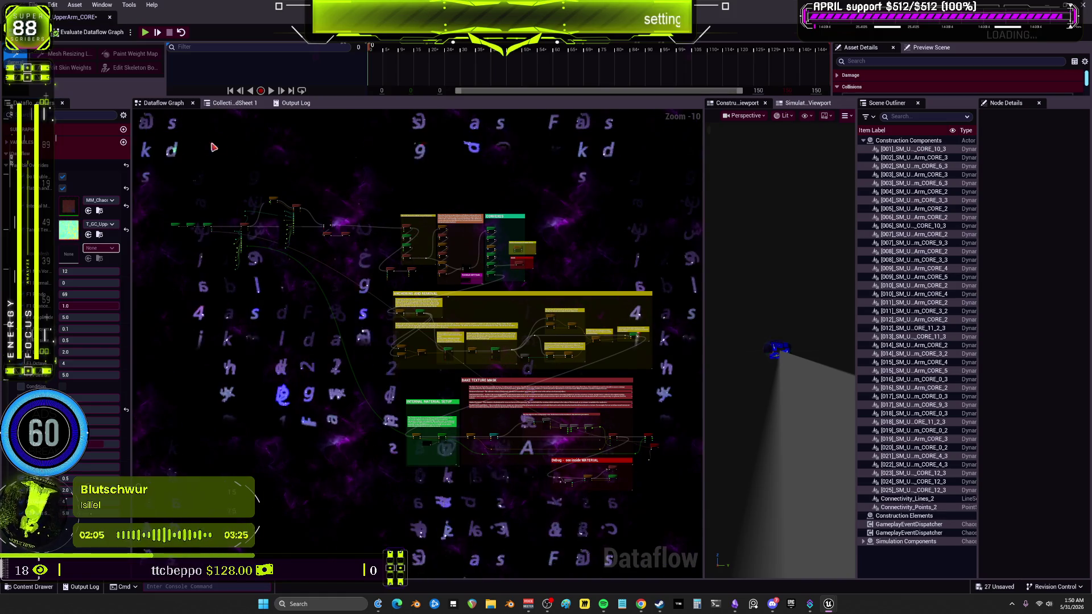
{"action": "left_click", "coordinate": [109, 18]}
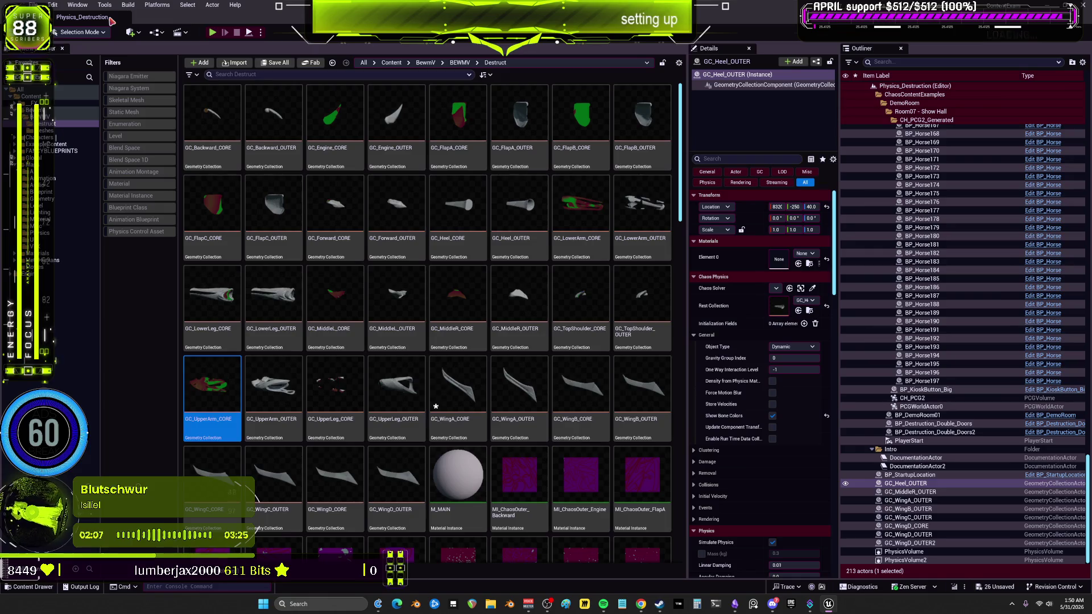
- Open GC_UpperArm_OUTER and assign the MI_ChaosOuter_UpperArm material
{"action": "double_click", "coordinate": [278, 371]}
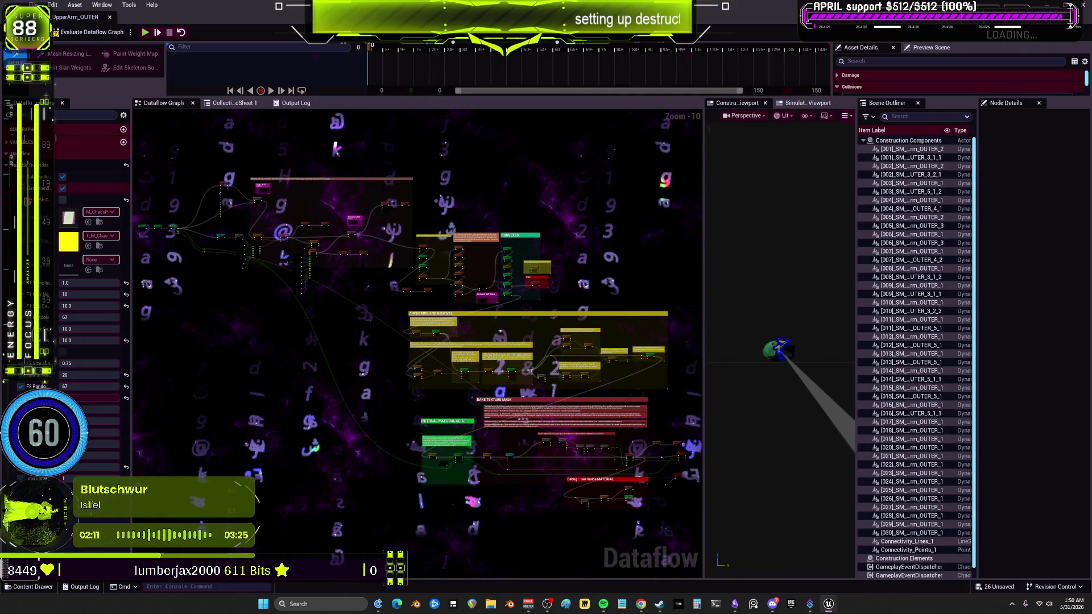
{"action": "left_click", "coordinate": [97, 215]}
{"action": "type", "text": "upperarm"}
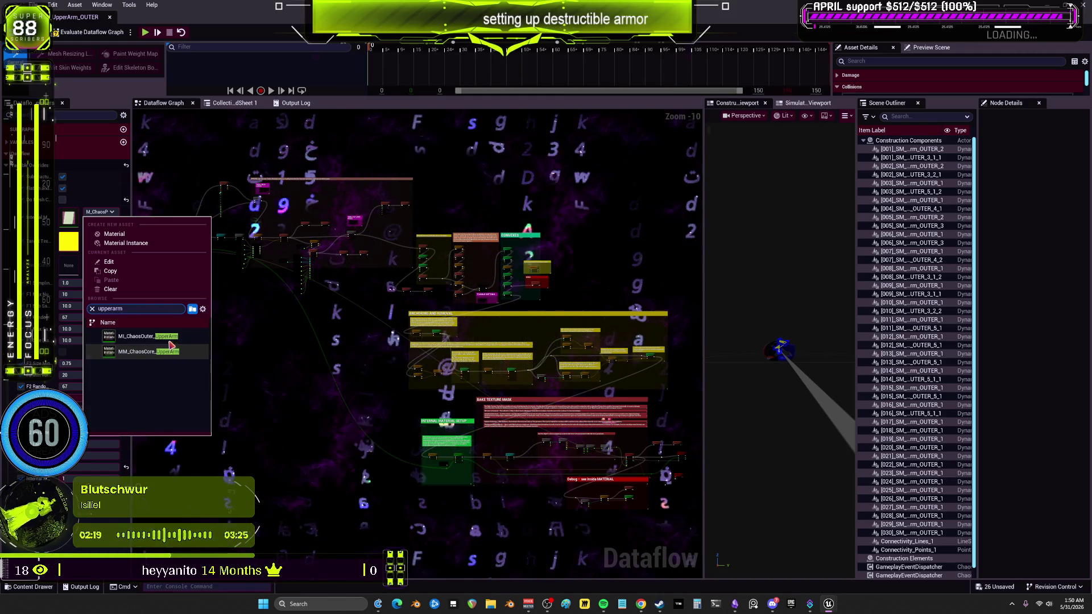
{"action": "left_click", "coordinate": [170, 337]}
- Set the texture to T_GC_UpperArm_Outer, save with Ctrl+S, and close the editor
{"action": "left_click", "coordinate": [97, 236]}
{"action": "type", "text": "upperarm"}
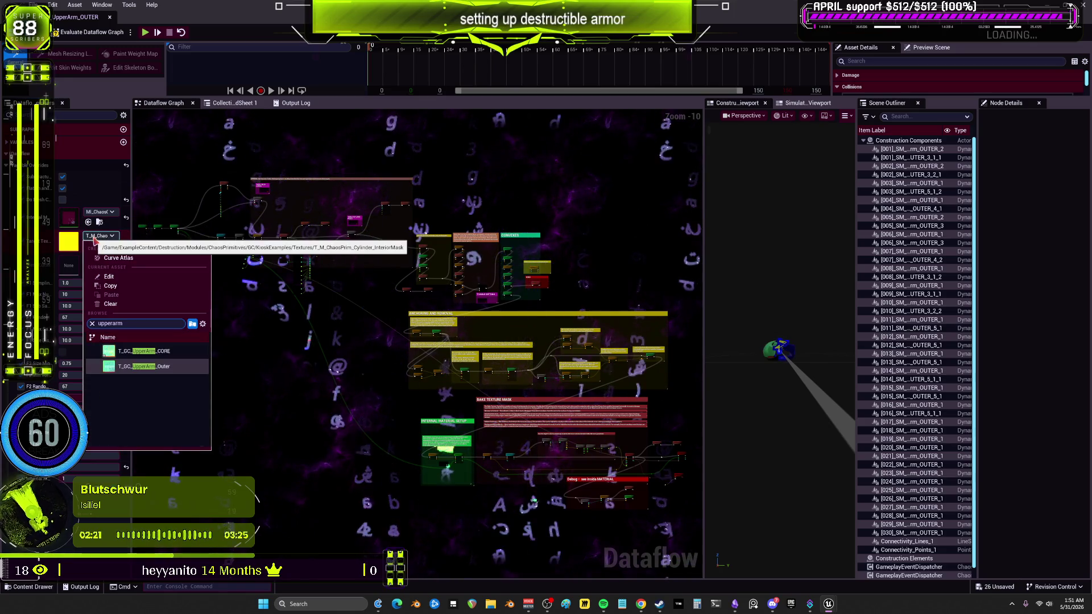
{"action": "left_click", "coordinate": [169, 367]}
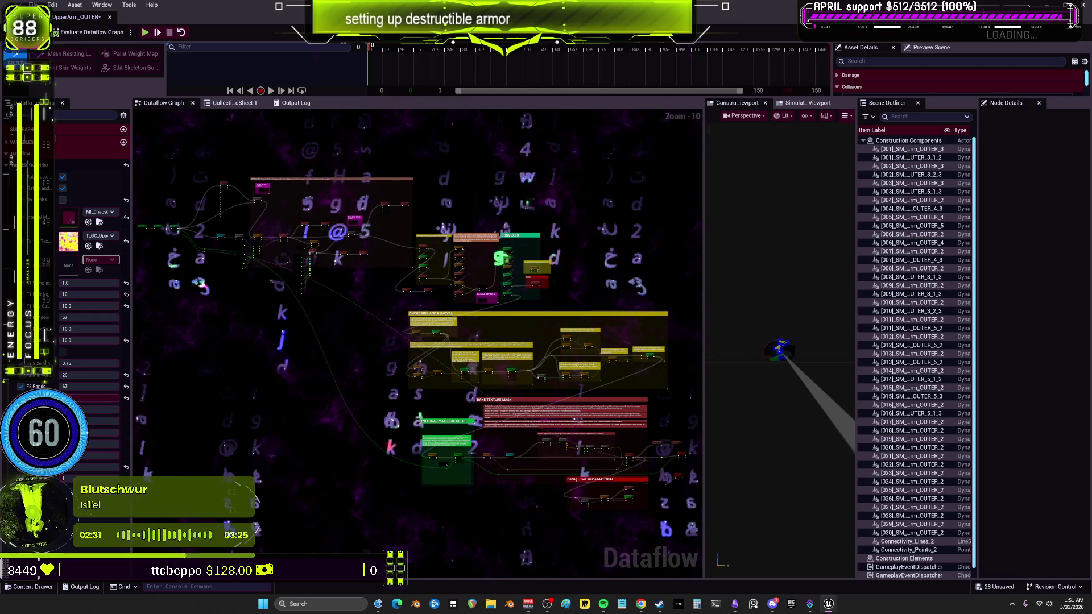
{"action": "key", "text": "ctrl+s"}
{"action": "left_click", "coordinate": [109, 16]}
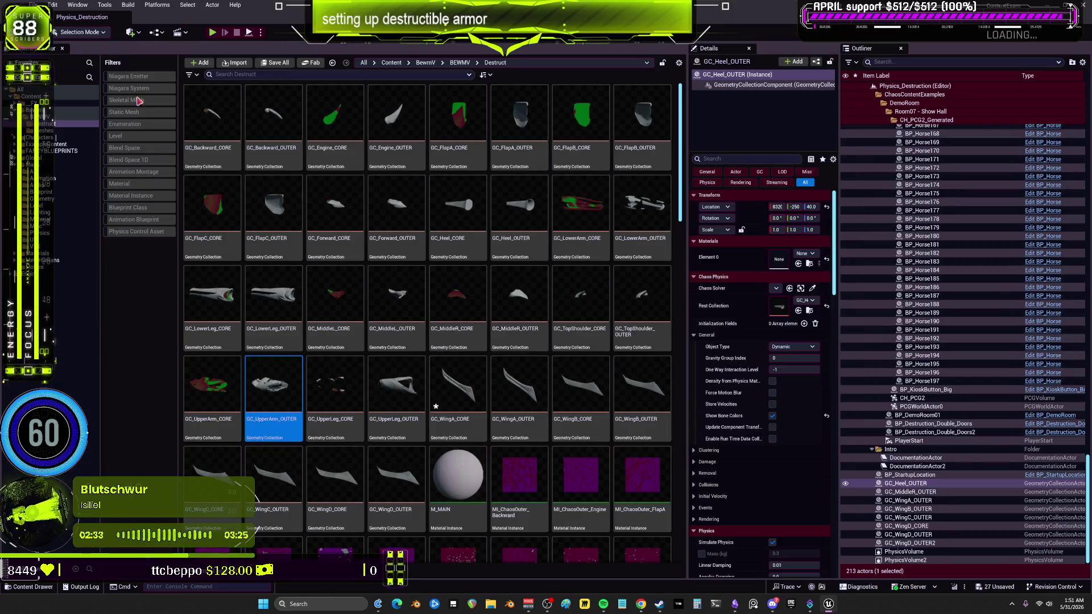
- Open GC_UpperLeg_CORE and inspect its graph nodes, including ExplodedView_1, in the construction view
{"action": "double_click", "coordinate": [335, 387]}
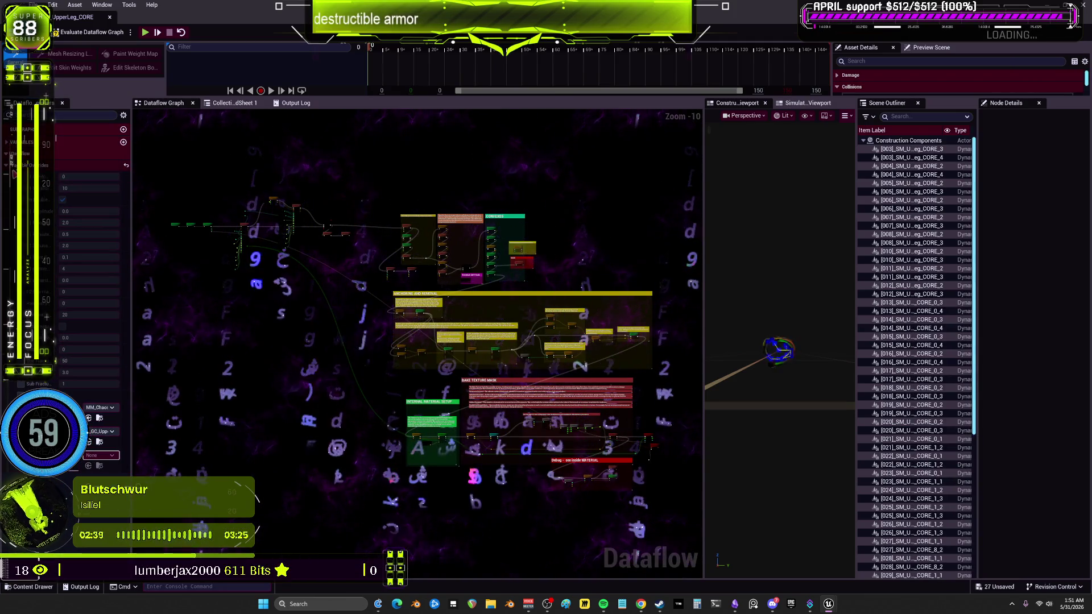
{"action": "scroll", "coordinate": [365, 319], "scroll_direction": "up", "scroll_amount": 3}
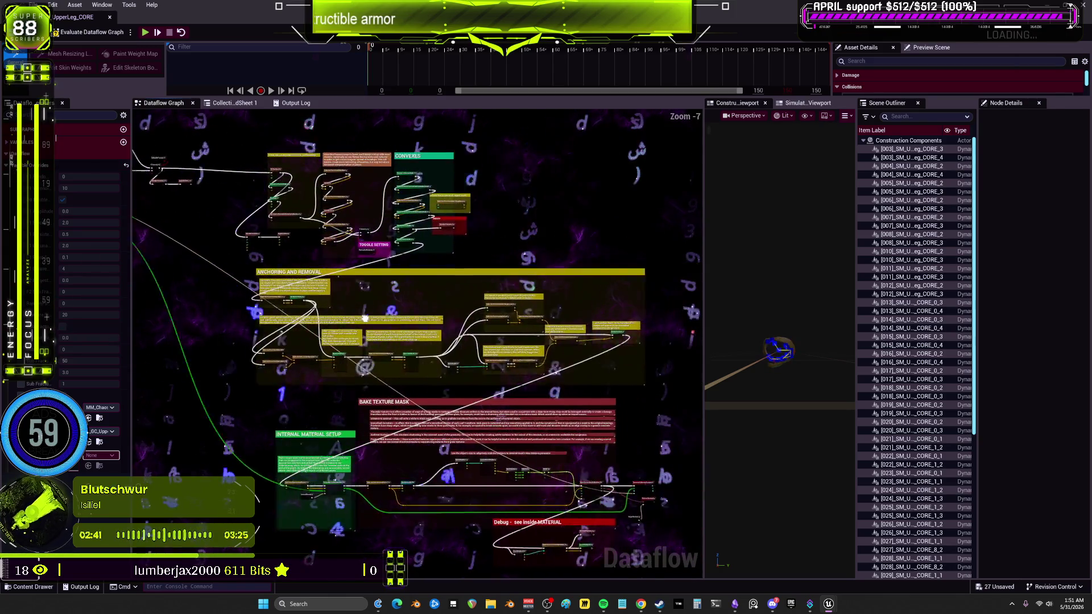
{"action": "left_click_drag", "start_coordinate": [365, 319], "coordinate": [234, 321]}
{"action": "left_click_drag", "start_coordinate": [766, 330], "coordinate": [814, 338]}
{"action": "left_click", "coordinate": [512, 491]}
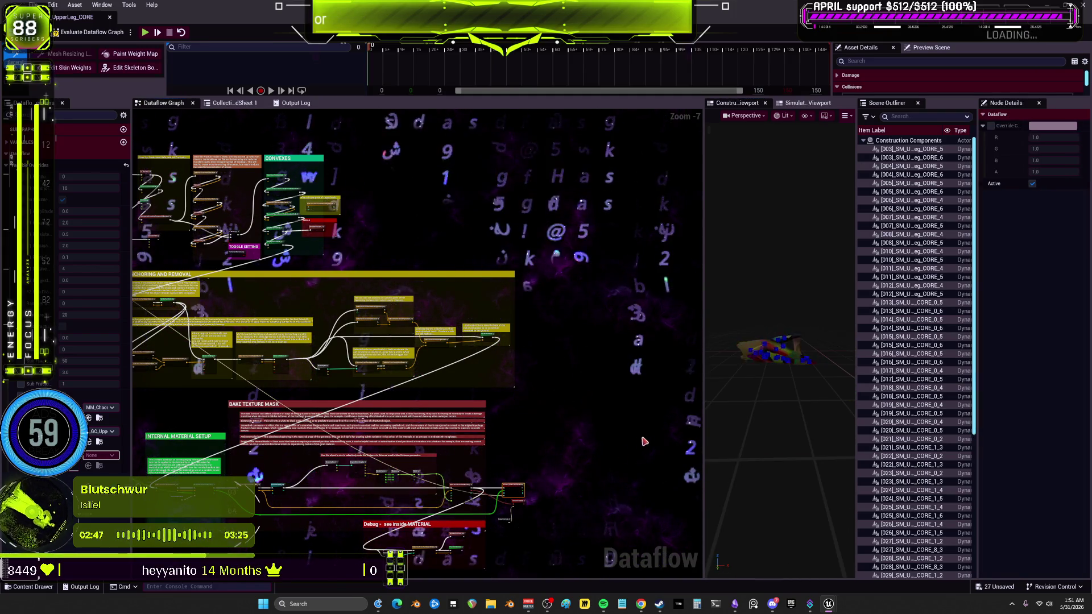
{"action": "scroll", "coordinate": [350, 287], "scroll_direction": "up", "scroll_amount": 10}
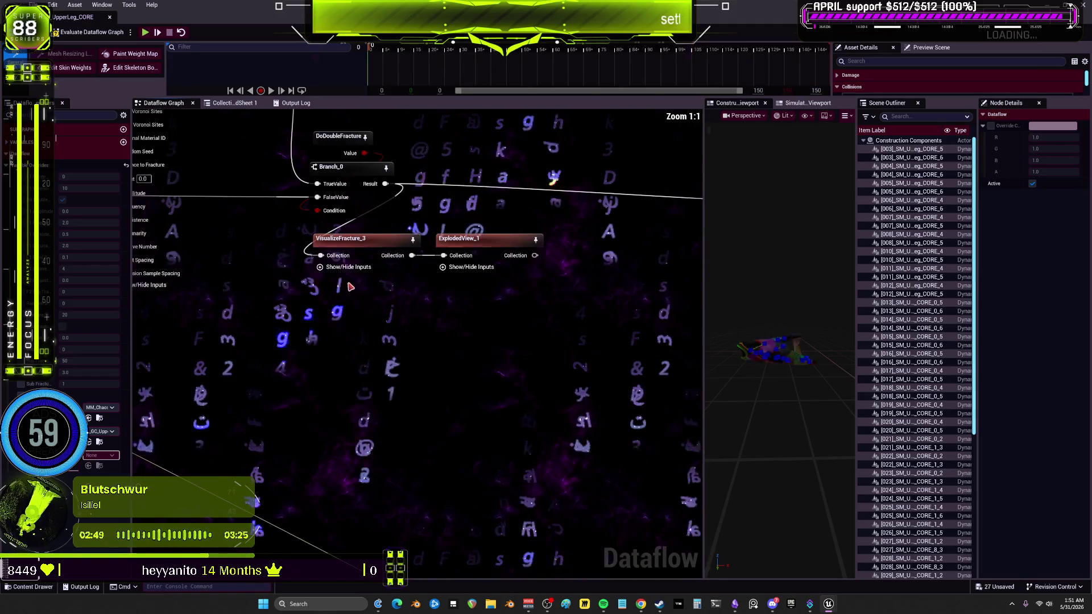
{"action": "left_click", "coordinate": [472, 248]}
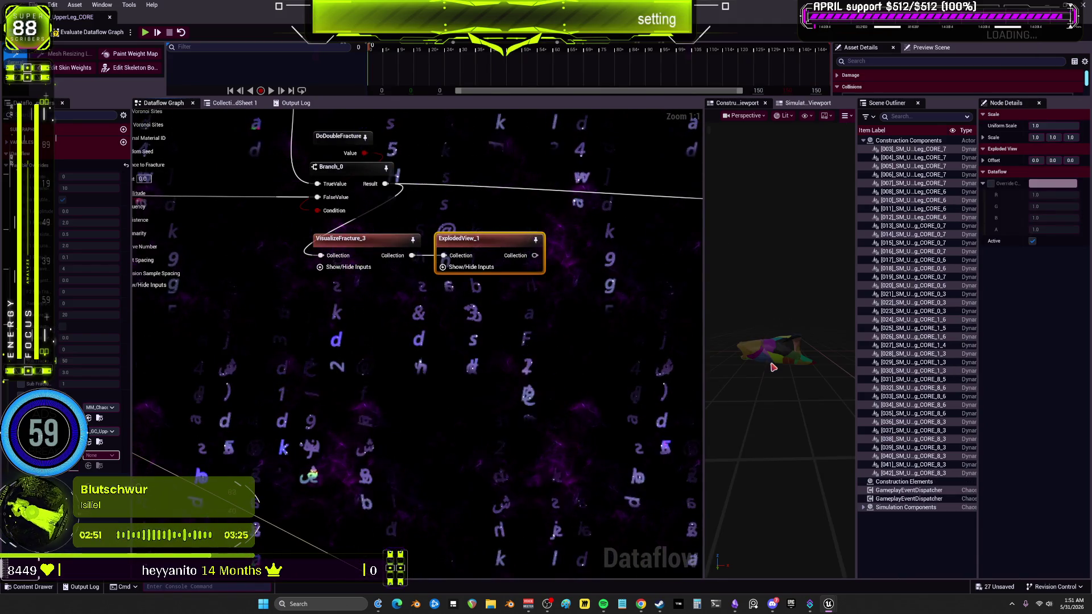
{"action": "left_click_drag", "start_coordinate": [789, 397], "coordinate": [800, 393]}
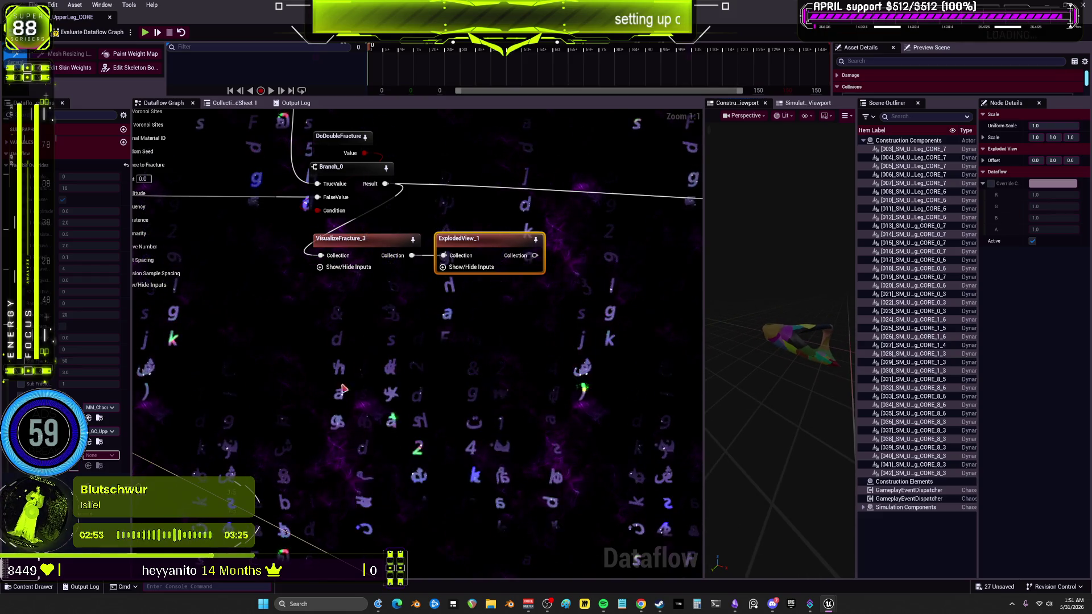
- Set the overrides to the UpperLeg core material and the T_GC_UpperLeg_CORE texture
{"action": "left_click", "coordinate": [114, 409]}
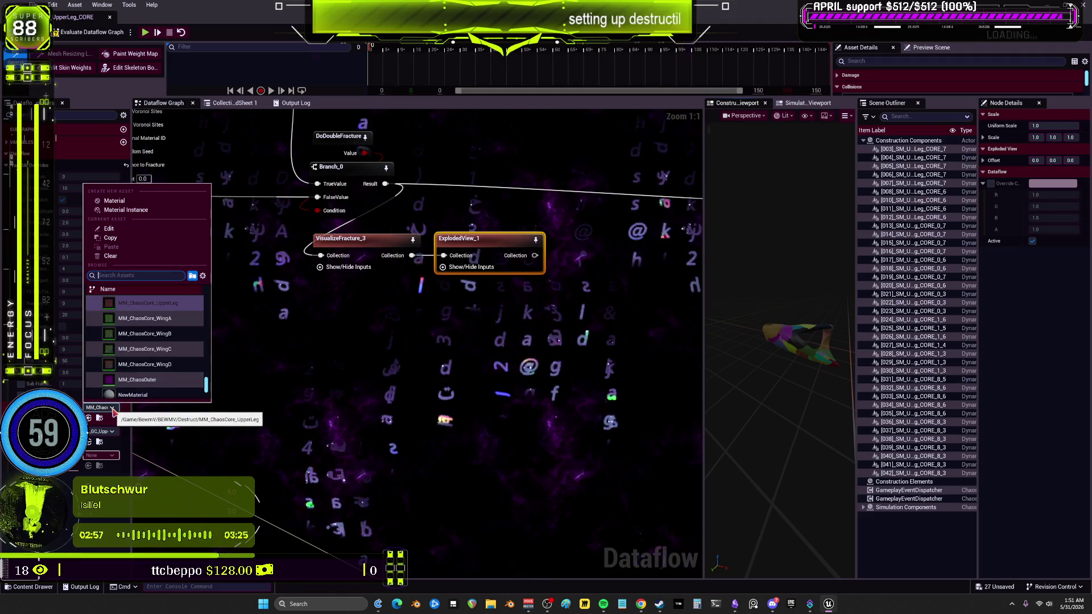
{"action": "type", "text": "upperleg"}
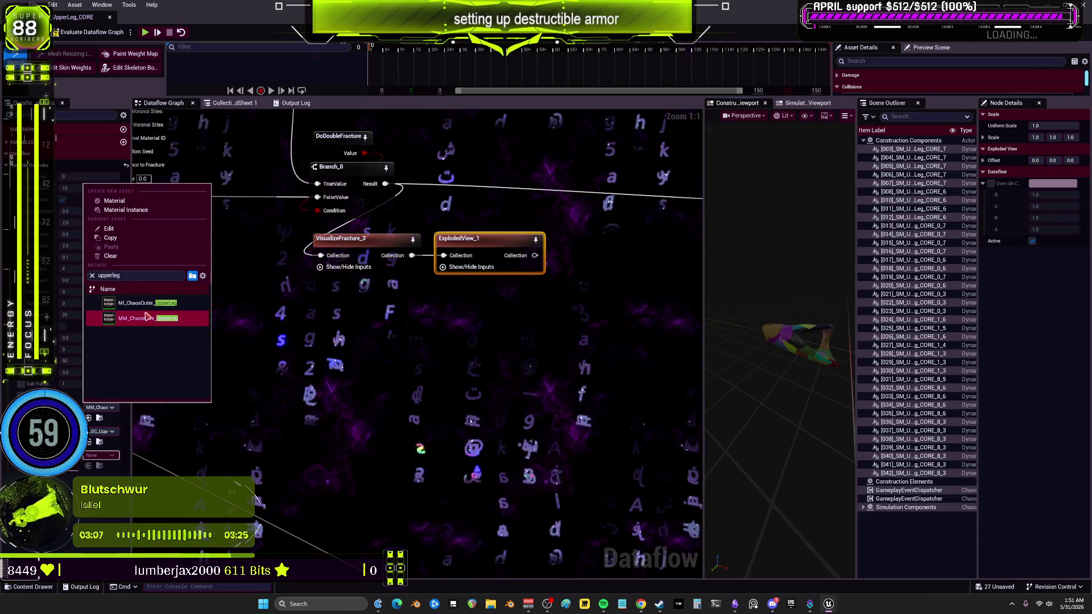
{"action": "left_click", "coordinate": [147, 320]}
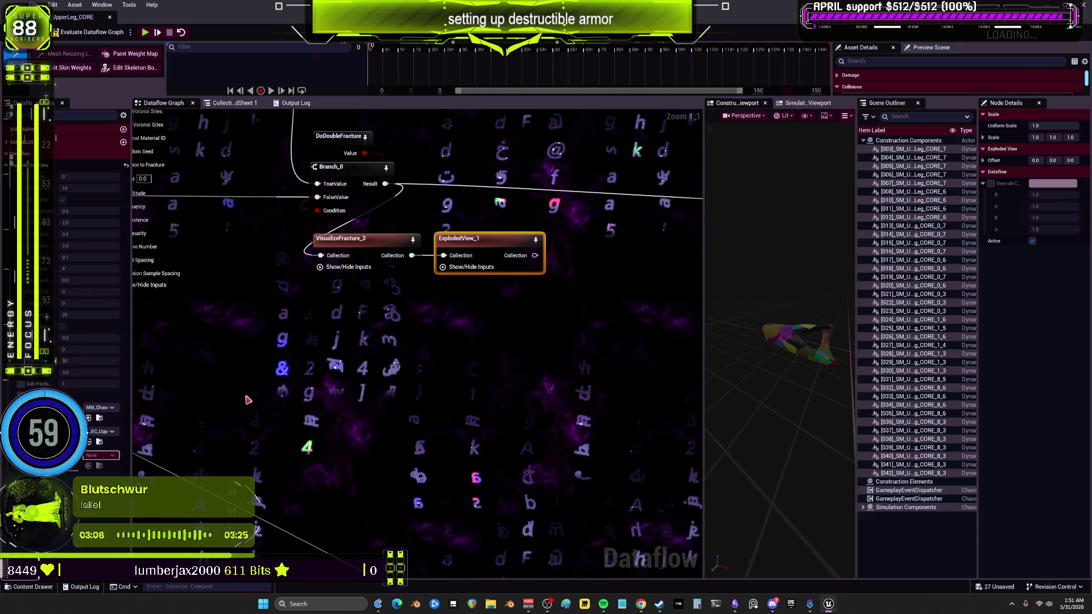
{"action": "left_click", "coordinate": [105, 432]}
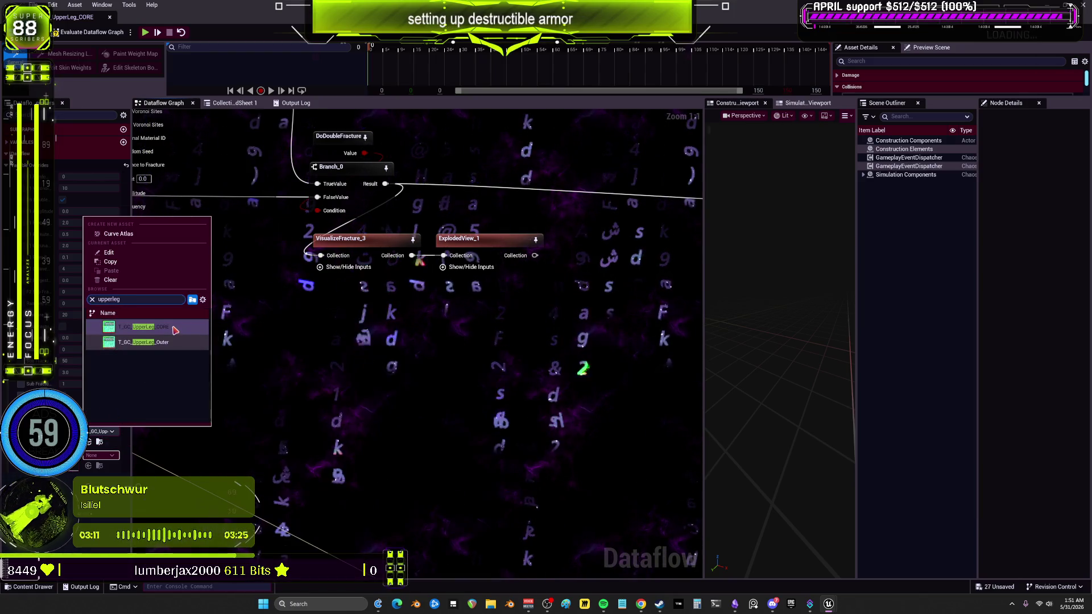
{"action": "left_click", "coordinate": [175, 329]}
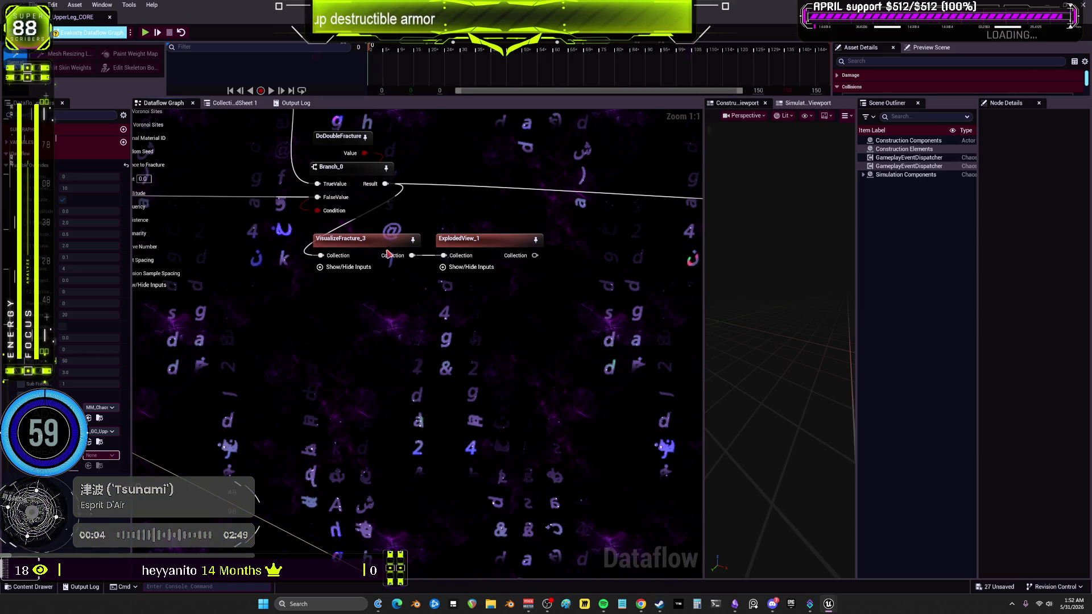
- Preview VisualizeFracture_3, save the asset, and close the UpperLeg_CORE editor
{"action": "left_click", "coordinate": [387, 253]}
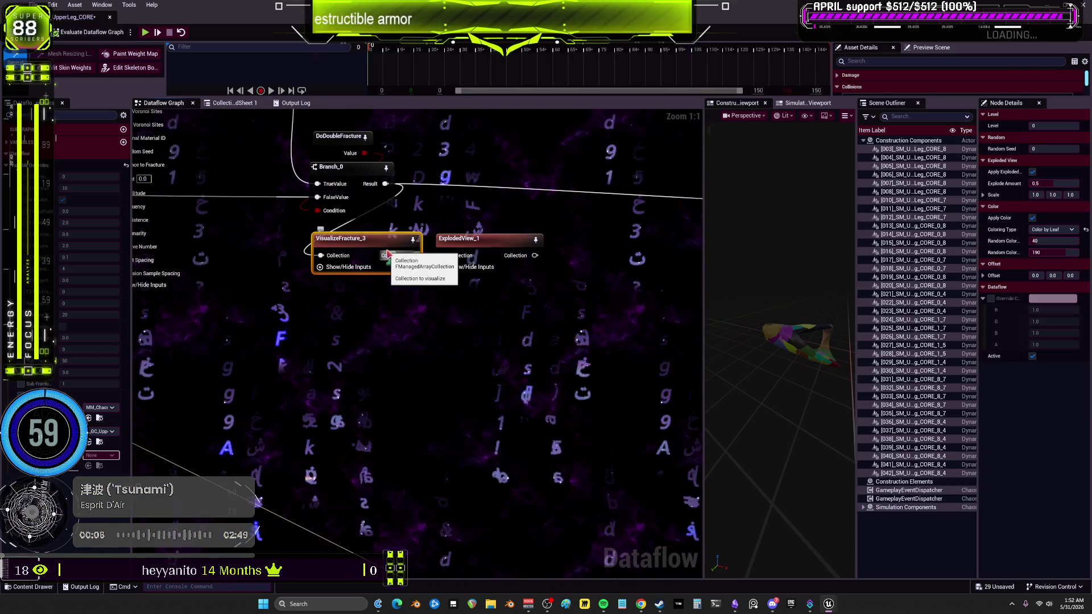
{"action": "key", "text": "ctrl+s"}
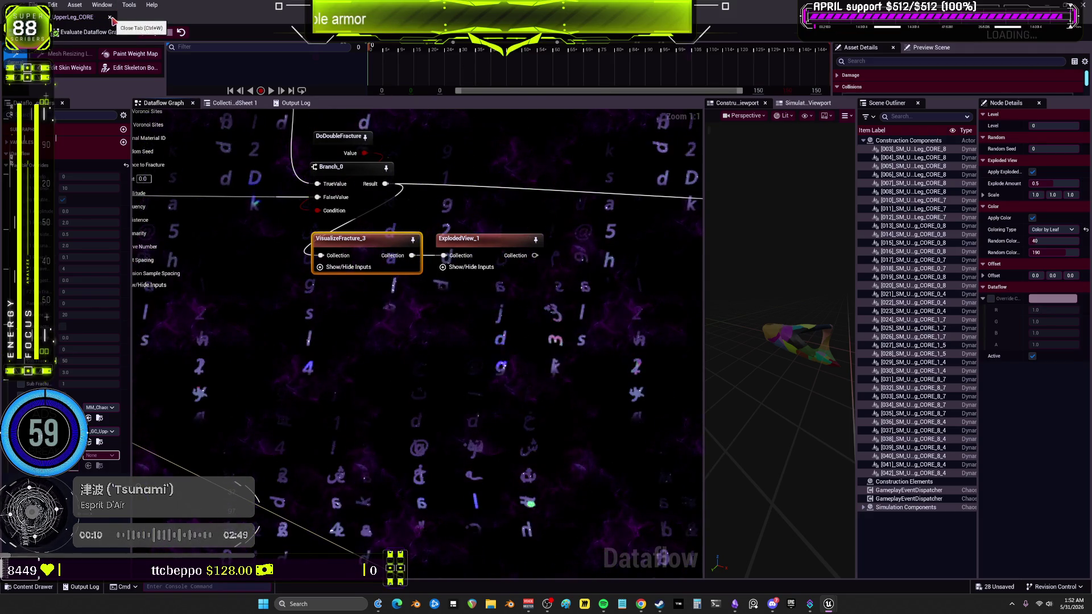
{"action": "left_click", "coordinate": [110, 18]}
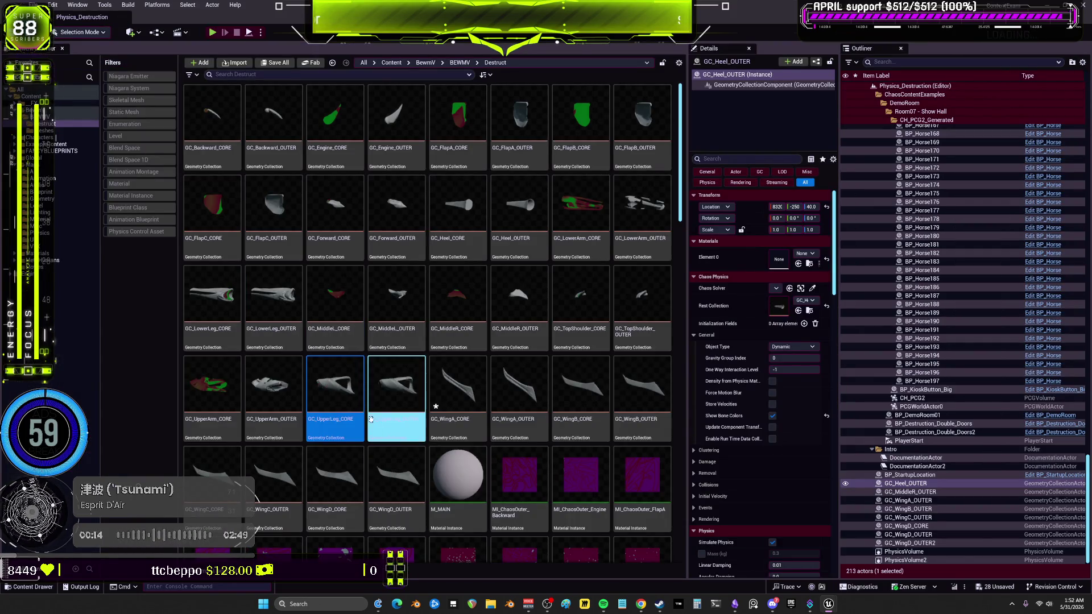
- Reopen GC_UpperLeg_CORE, zoom the graph, widen the variables panel, and bring the UniformFracture inputs into view
{"action": "double_click", "coordinate": [333, 385]}
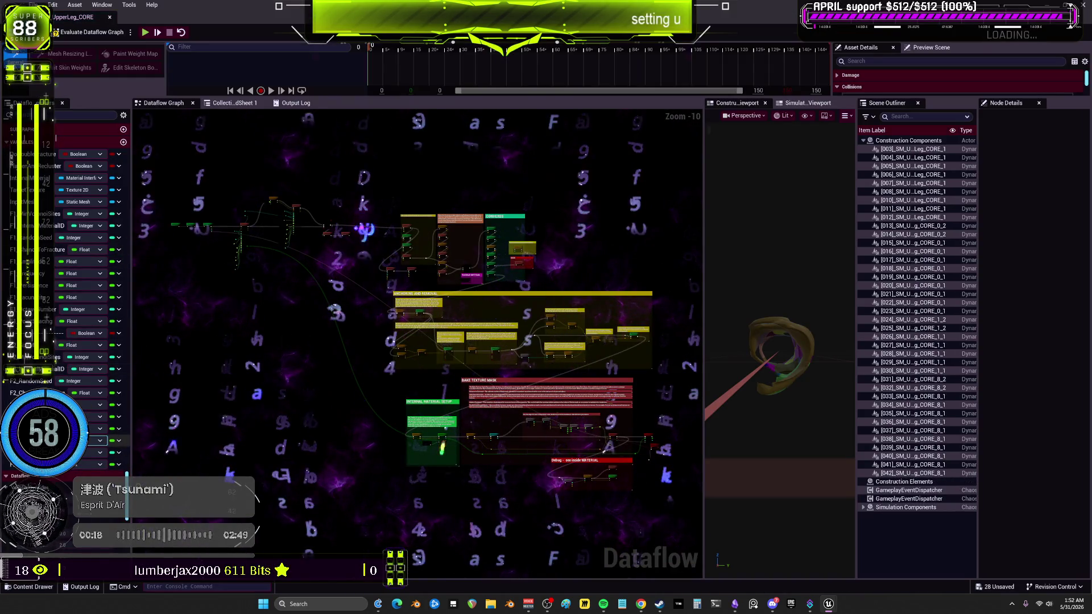
{"action": "scroll", "coordinate": [318, 363], "scroll_direction": "up", "scroll_amount": 4}
{"action": "scroll", "coordinate": [319, 363], "scroll_direction": "up", "scroll_amount": 4}
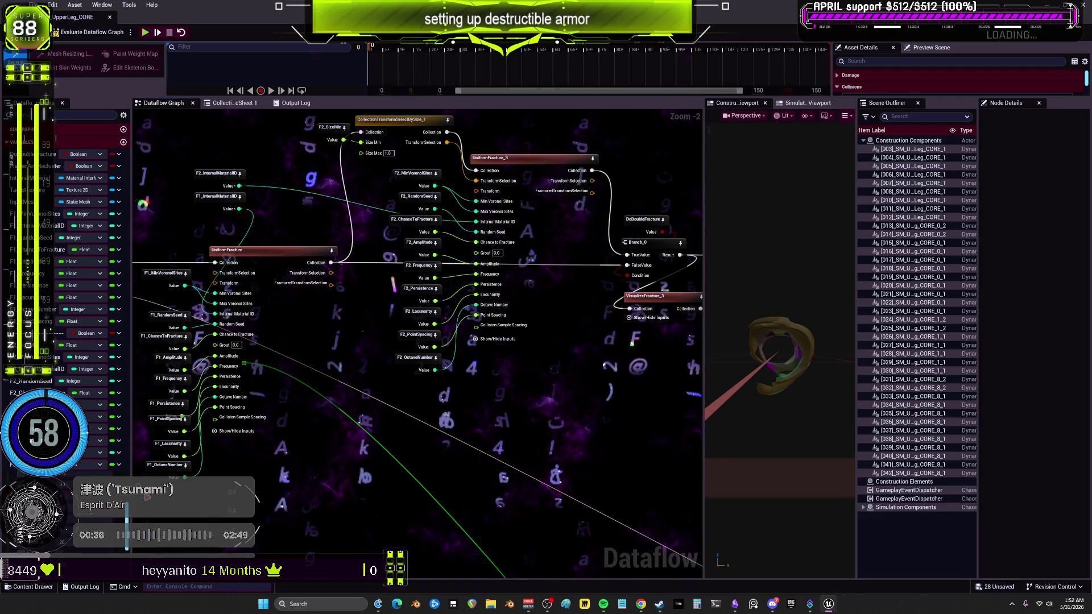
{"action": "left_click_drag", "start_coordinate": [132, 285], "coordinate": [255, 285]}
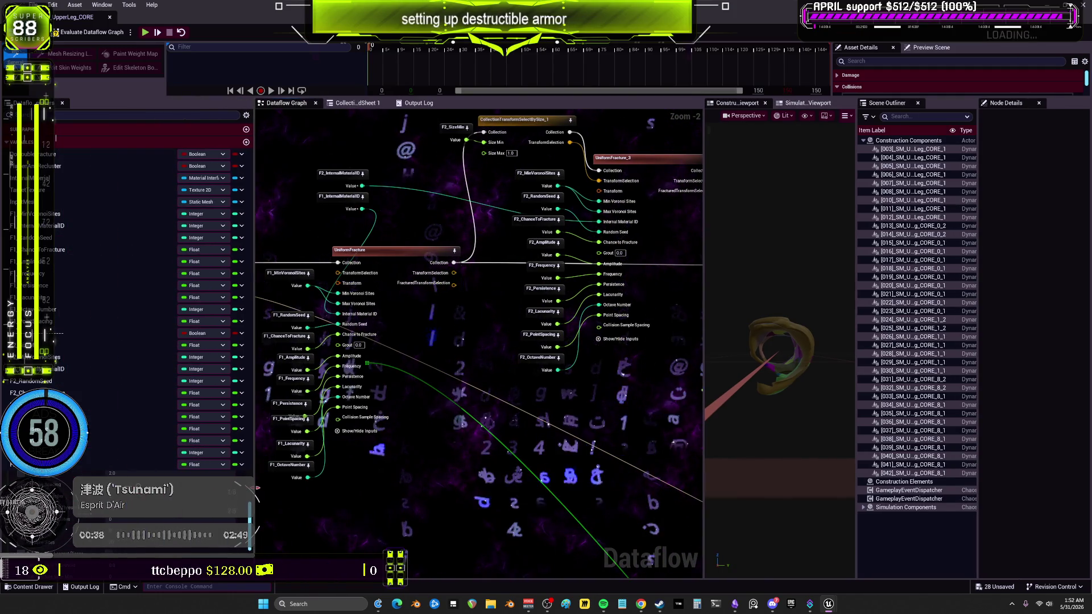
{"action": "left_click_drag", "start_coordinate": [493, 235], "coordinate": [486, 276]}
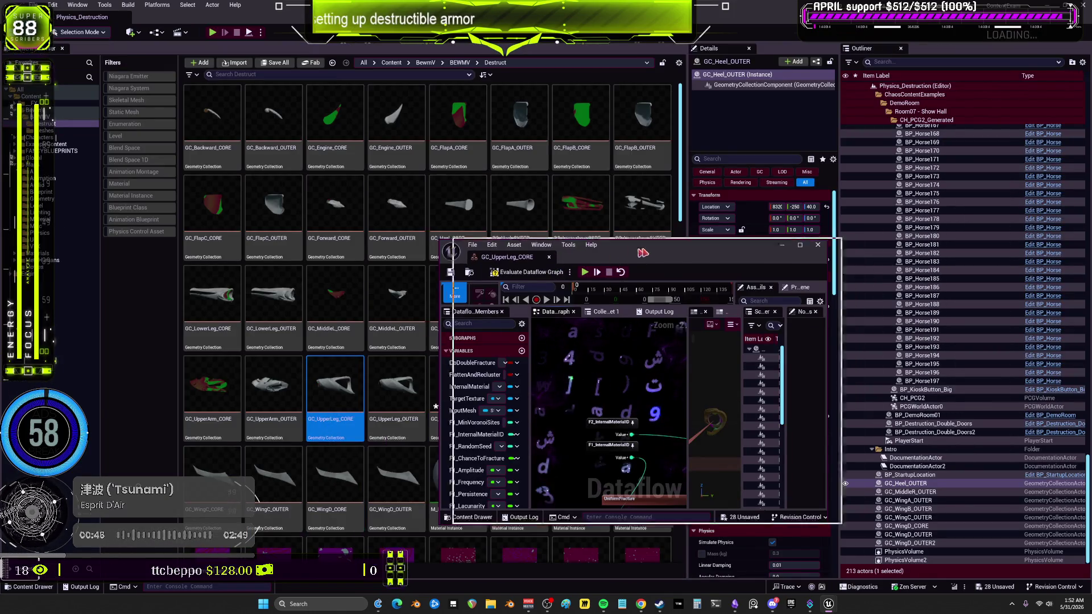
- Open GC_UpperArm_CORE, then return to the UpperLeg_CORE graph with its override values revealed
{"action": "double_click", "coordinate": [213, 398]}
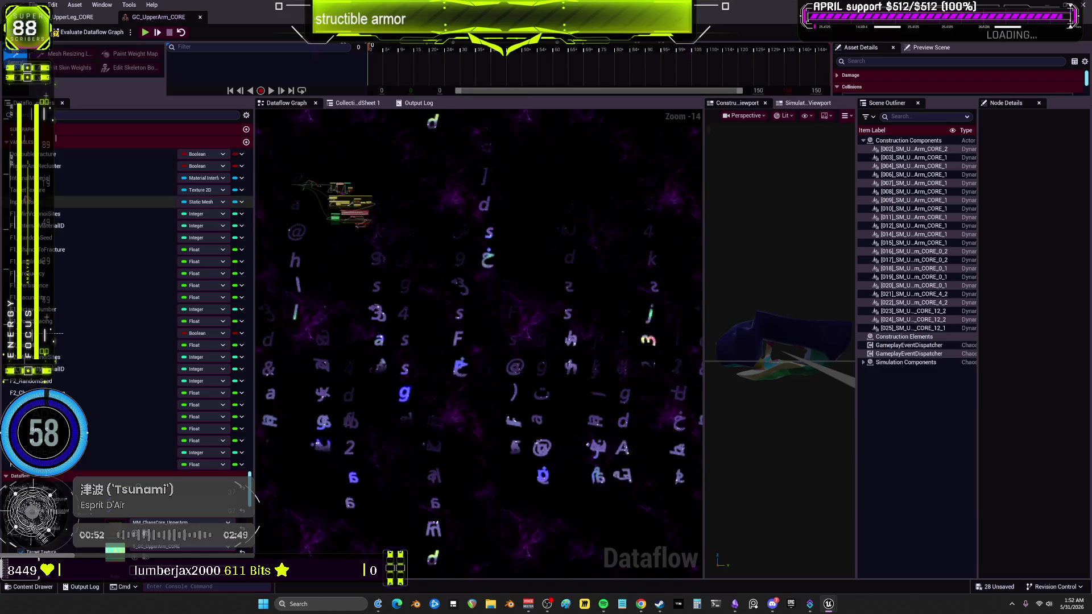
{"action": "left_click", "coordinate": [56, 141]}
{"action": "left_click", "coordinate": [73, 18]}
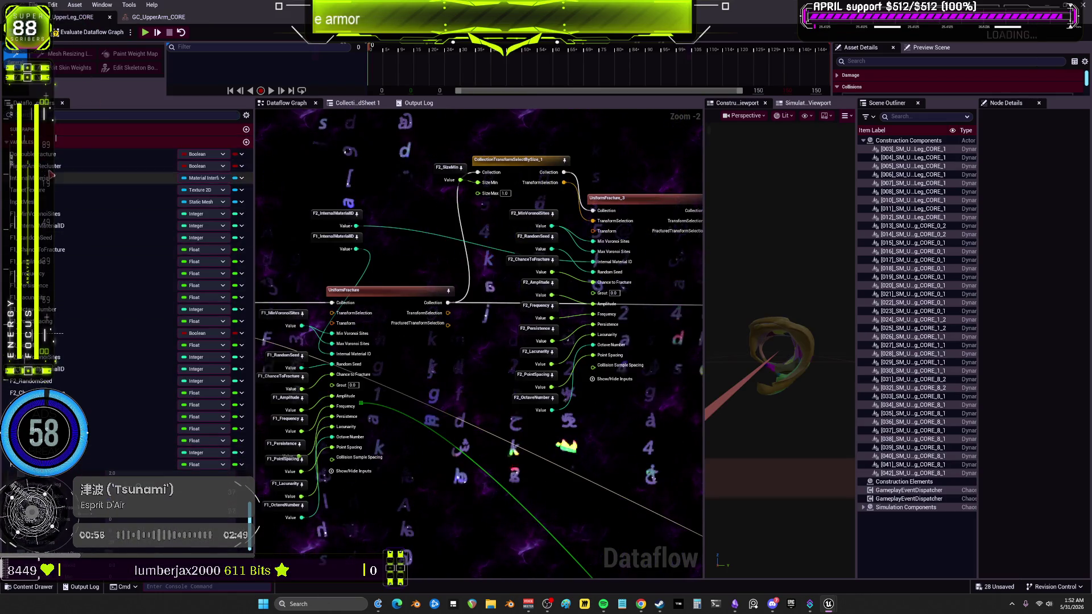
{"action": "left_click", "coordinate": [7, 143]}
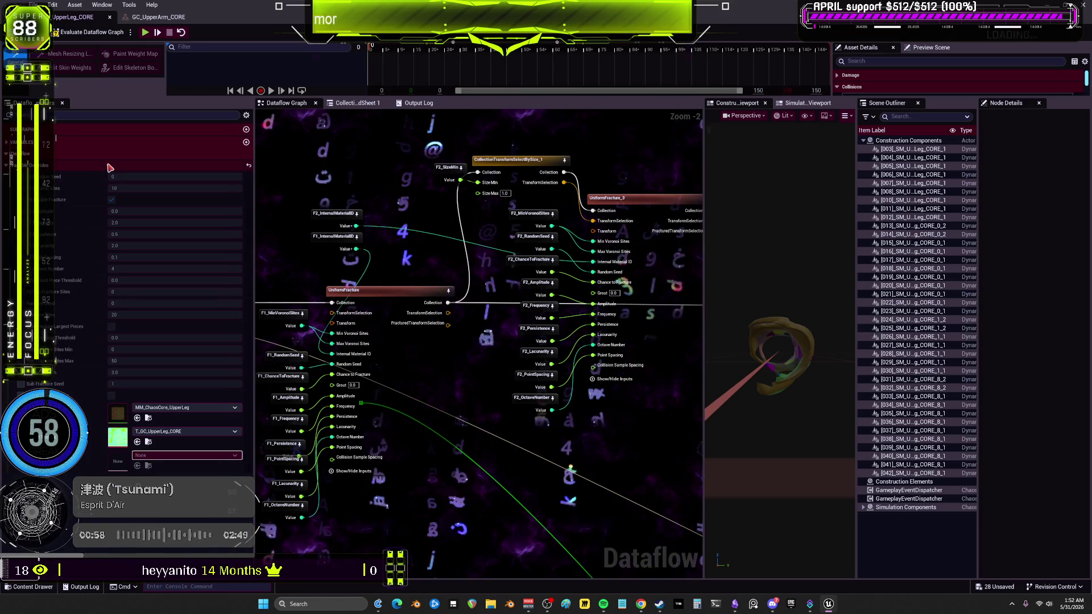
{"action": "scroll", "coordinate": [110, 168], "scroll_direction": "down", "scroll_amount": 5}
- Assign MM_ChaosCore_UpperLeg and T_GC_UpperLeg_CORE as overrides and evaluate the graph
{"action": "left_click", "coordinate": [182, 201]}
{"action": "type", "text": "upperleg"}
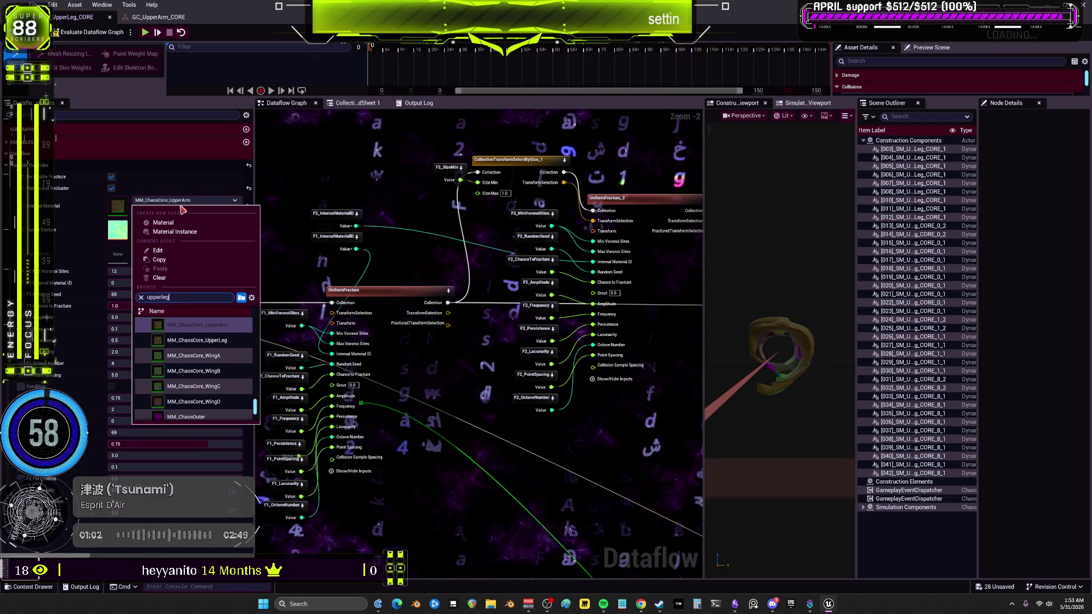
{"action": "left_click", "coordinate": [200, 340]}
{"action": "left_click", "coordinate": [187, 225]}
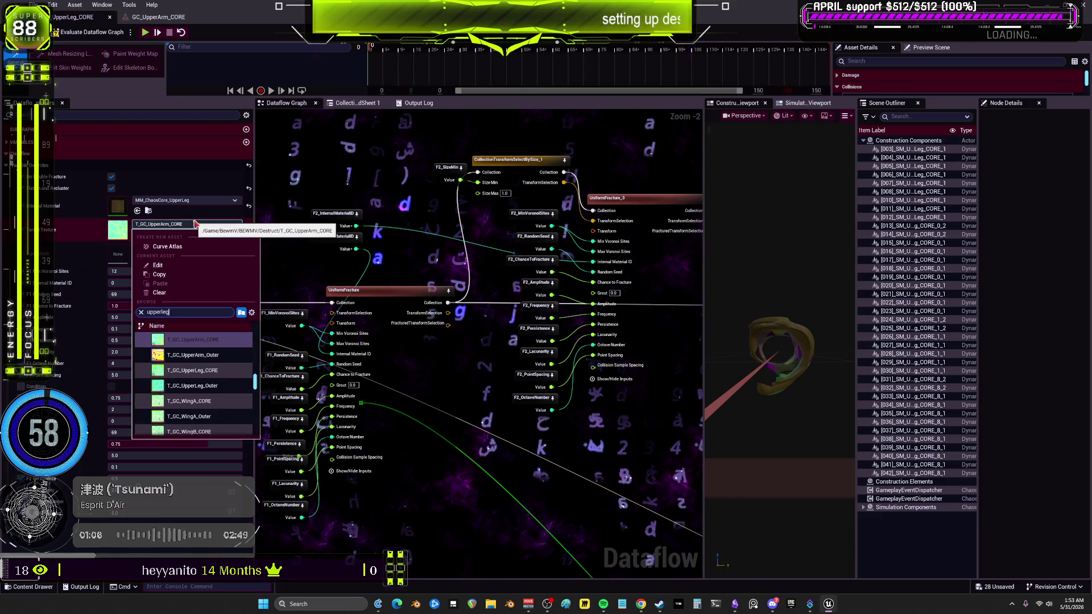
{"action": "left_click", "coordinate": [193, 340]}
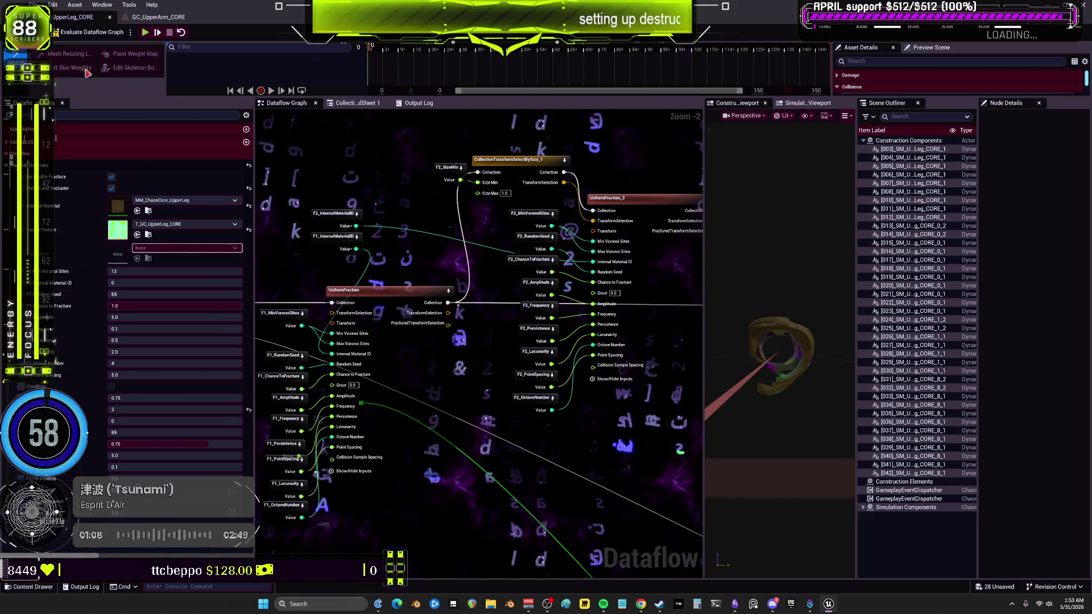
{"action": "left_click", "coordinate": [73, 32]}
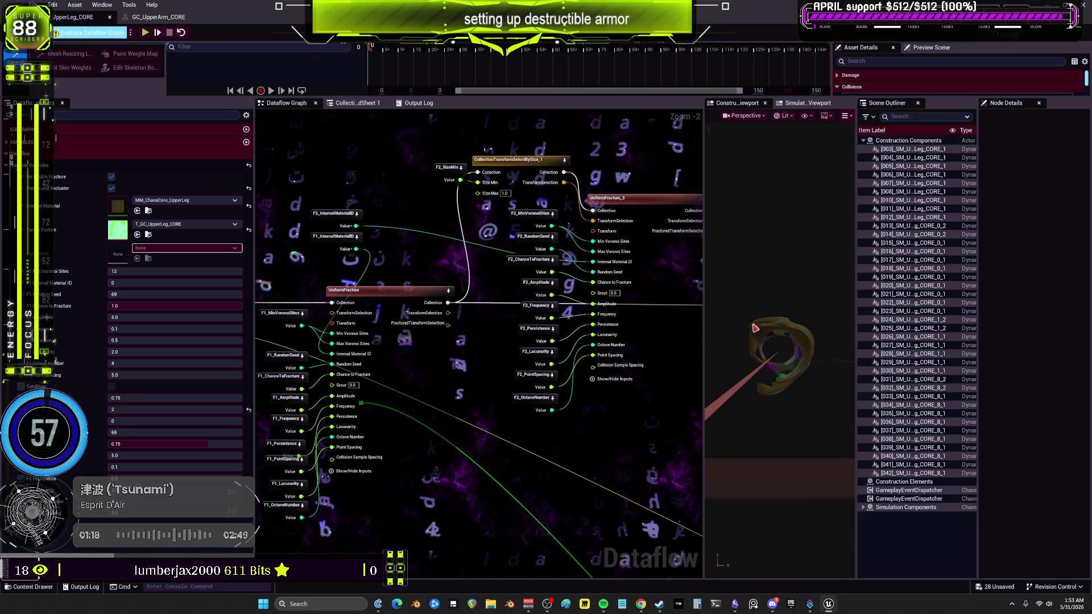
{"action": "mouse_move", "coordinate": [755, 328]}
{"action": "left_mouse_down"}
{"action": "mouse_move", "coordinate": [755, 307]}
{"action": "mouse_move", "coordinate": [773, 296]}
{"action": "mouse_move", "coordinate": [743, 330]}
{"action": "left_mouse_up"}
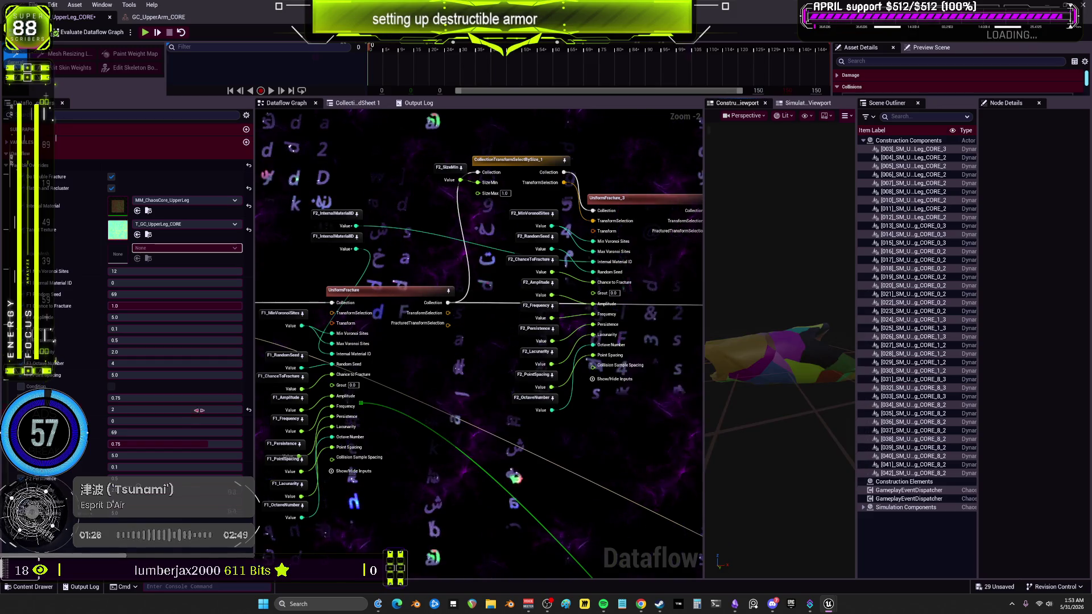
- Change UpperLeg_CORE's Voronoi Sites from 12 to 8, save, and return to the level editor
{"action": "left_click", "coordinate": [144, 272]}
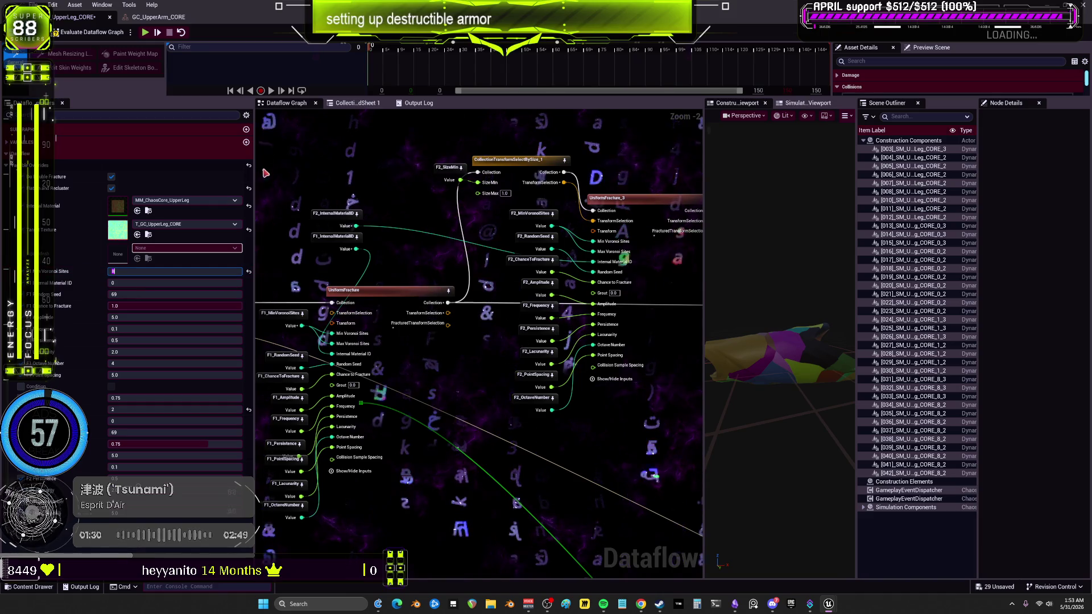
{"action": "left_click", "coordinate": [98, 34]}
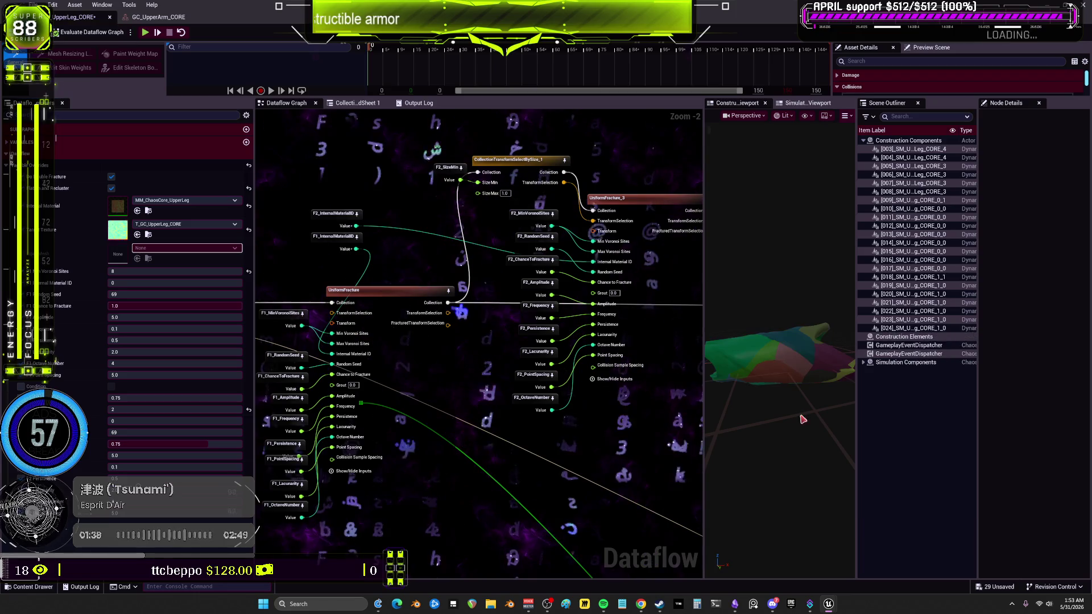
{"action": "key", "text": "ctrl+s"}
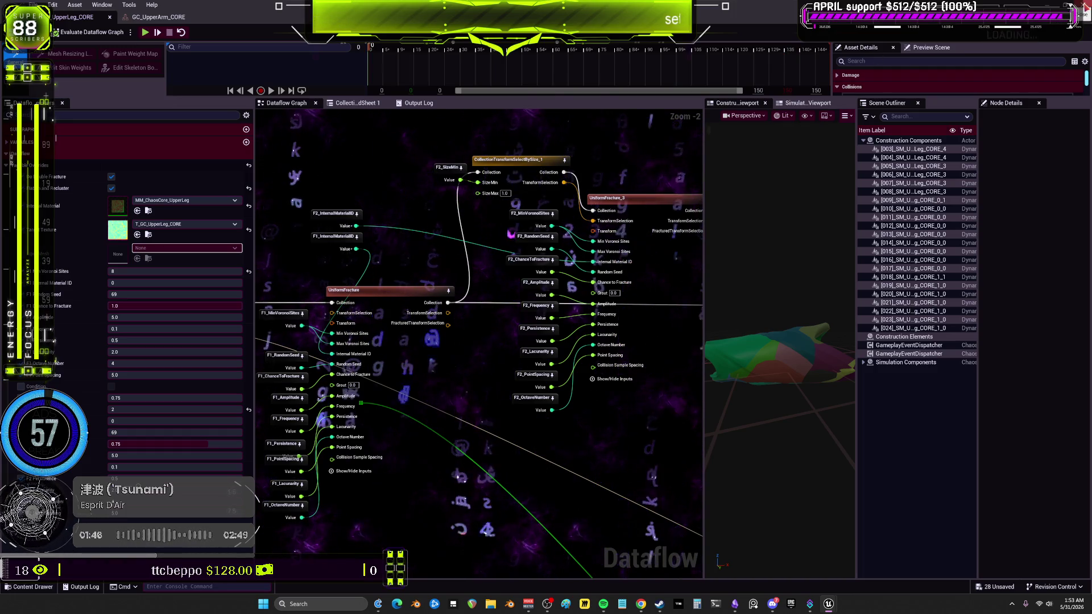
{"action": "key", "text": "alt+Tab"}
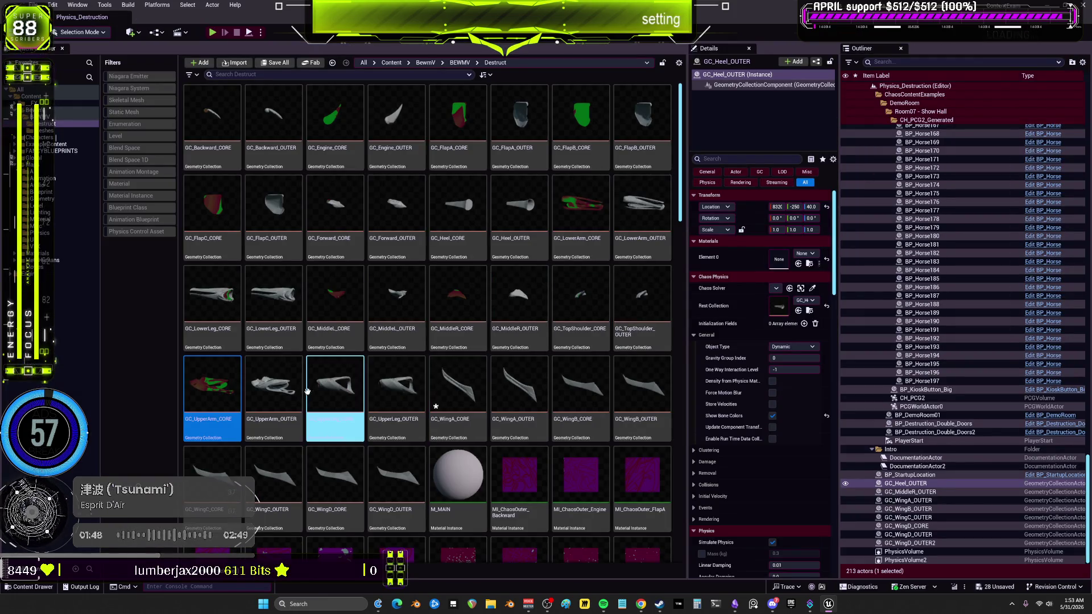
- Reopen GC_UpperArm_OUTER, evaluate its graph twice to refresh the fracture, and close it
{"action": "double_click", "coordinate": [289, 394]}
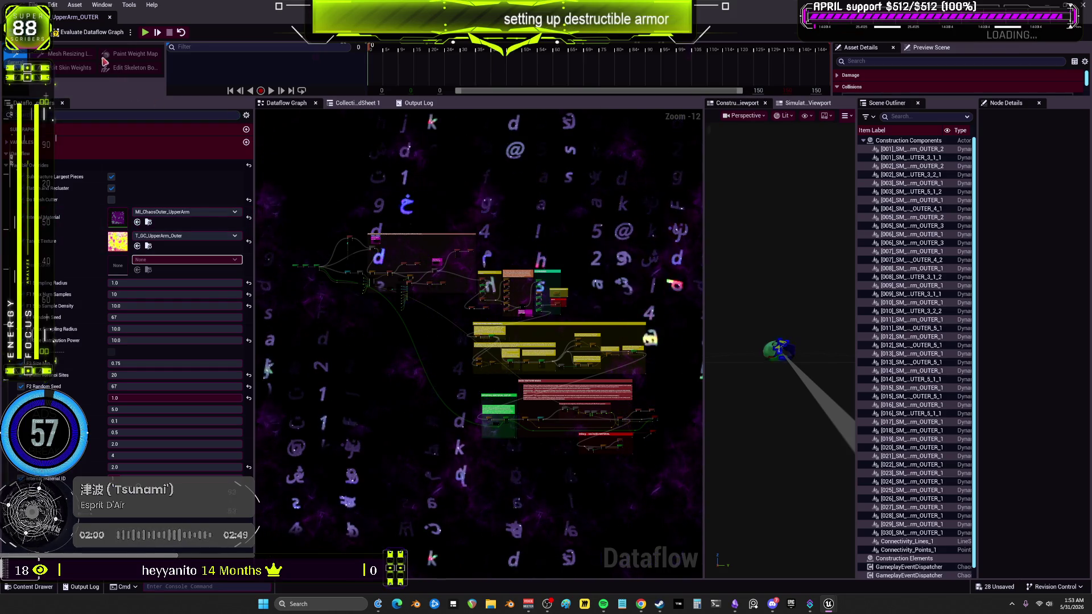
{"action": "left_click", "coordinate": [94, 33]}
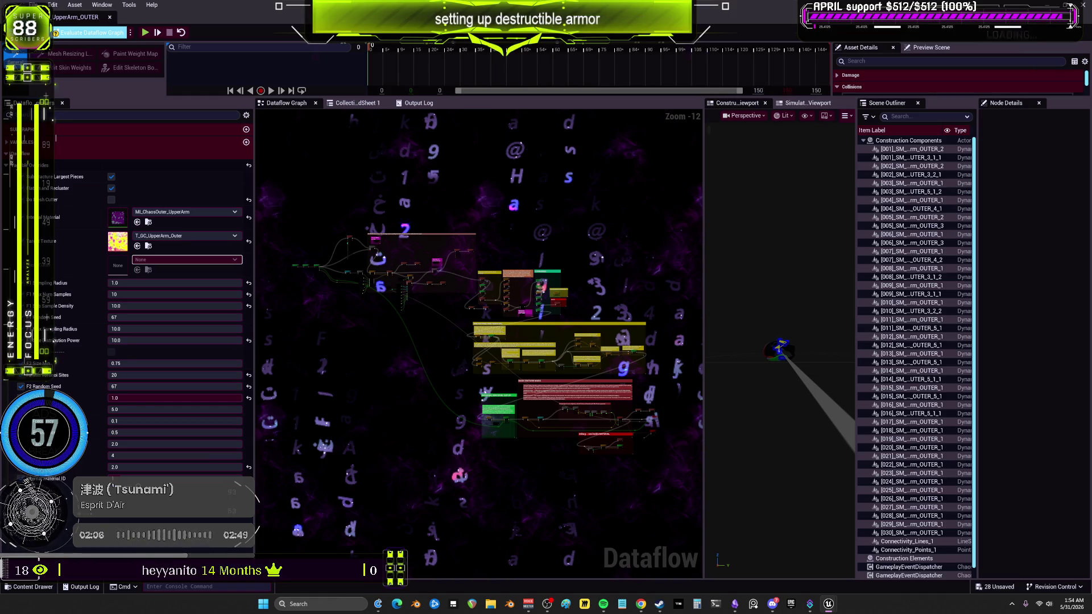
{"action": "left_click", "coordinate": [91, 32]}
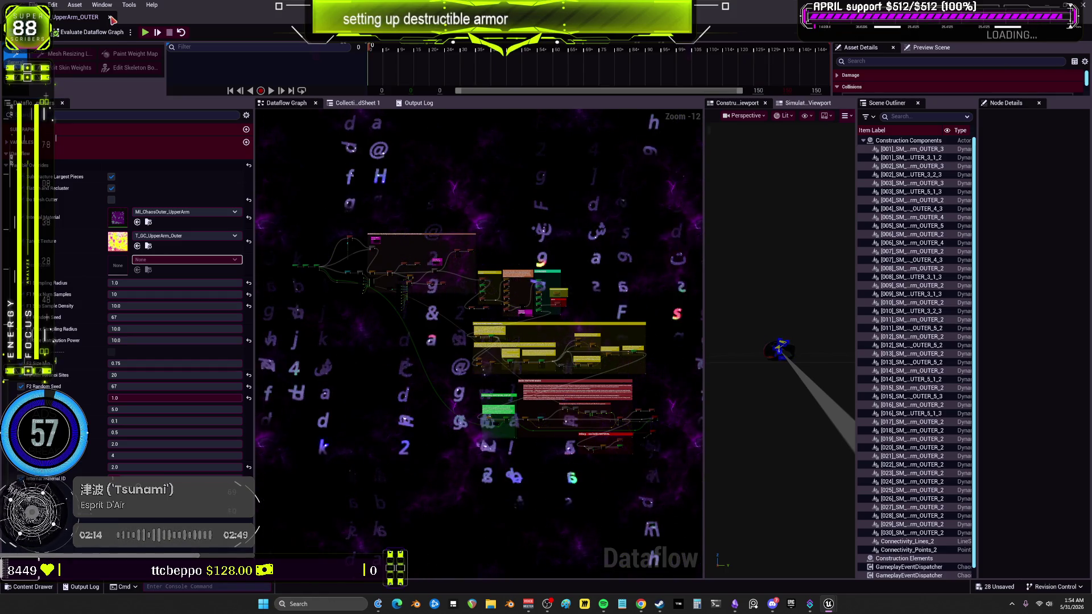
{"action": "left_click", "coordinate": [112, 18]}
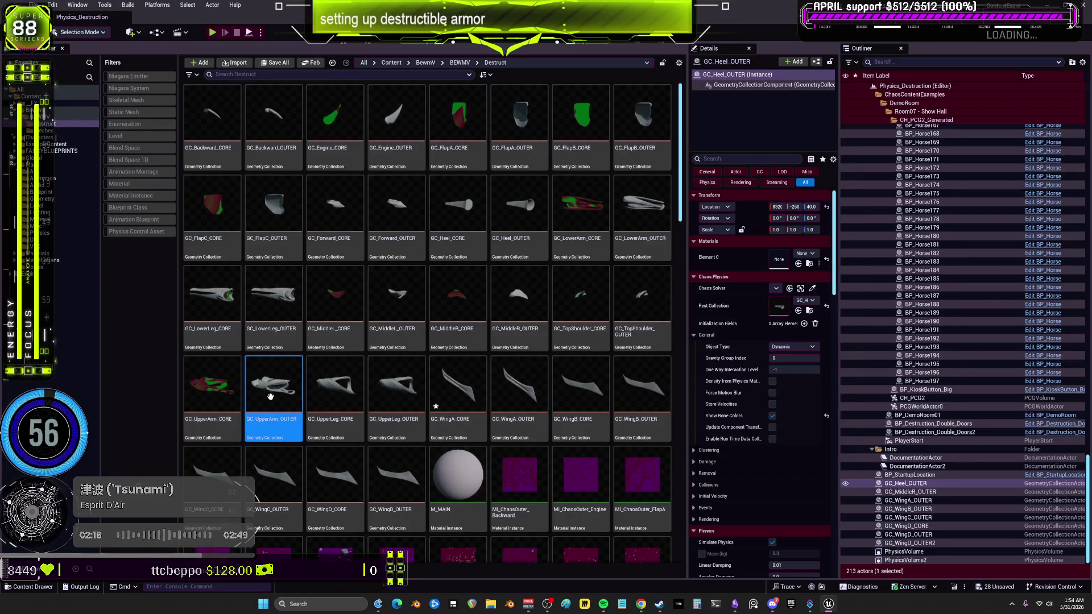
- Reopen GC_UpperLeg_CORE, re-evaluate its dataflow graph, and close the editor
{"action": "double_click", "coordinate": [340, 381]}
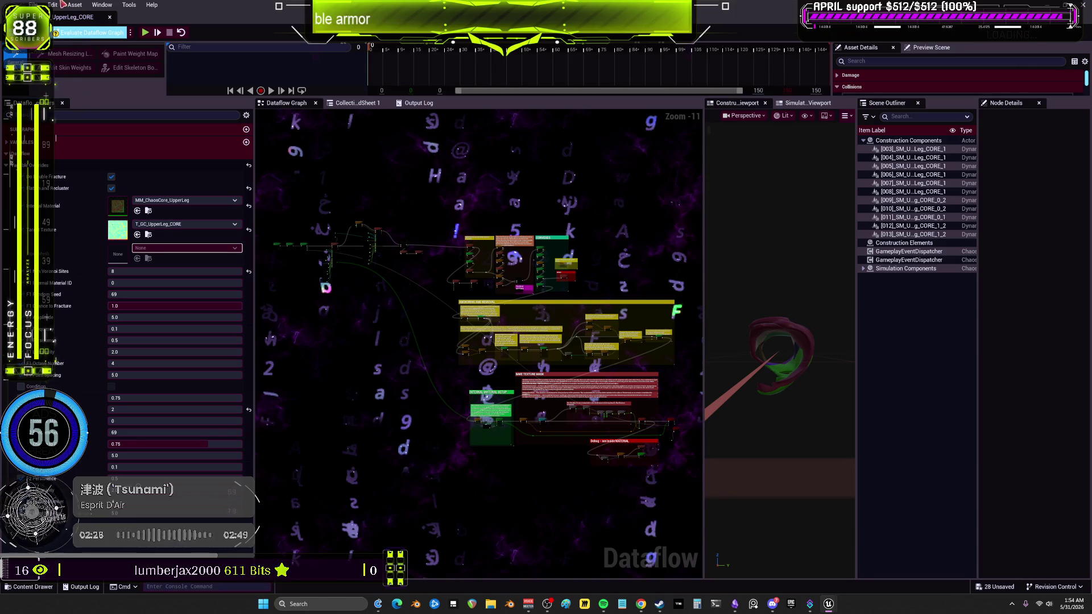
{"action": "left_click", "coordinate": [91, 32]}
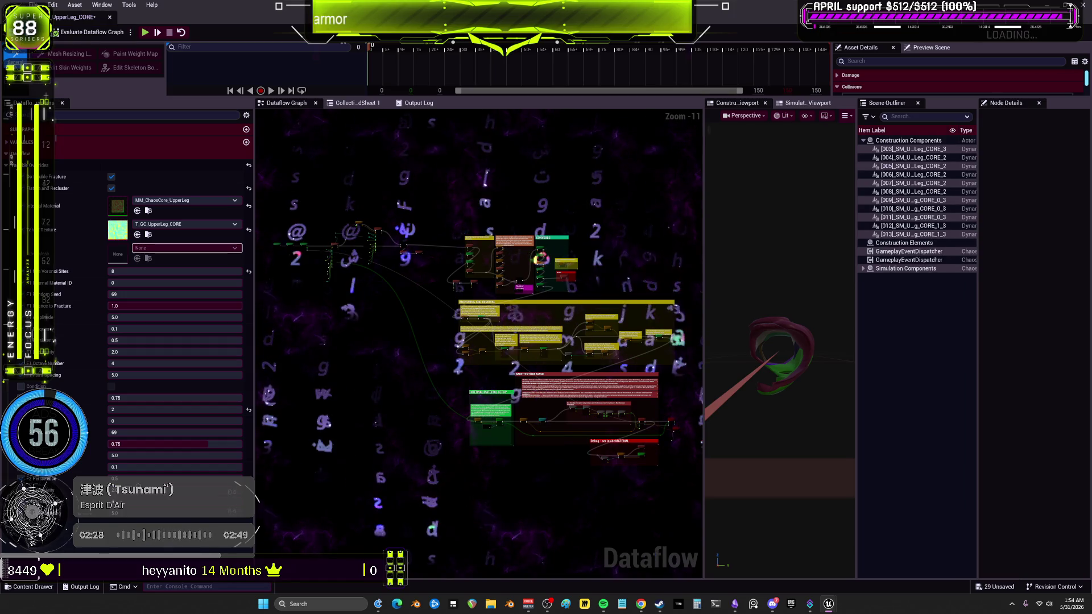
{"action": "left_click", "coordinate": [111, 17]}
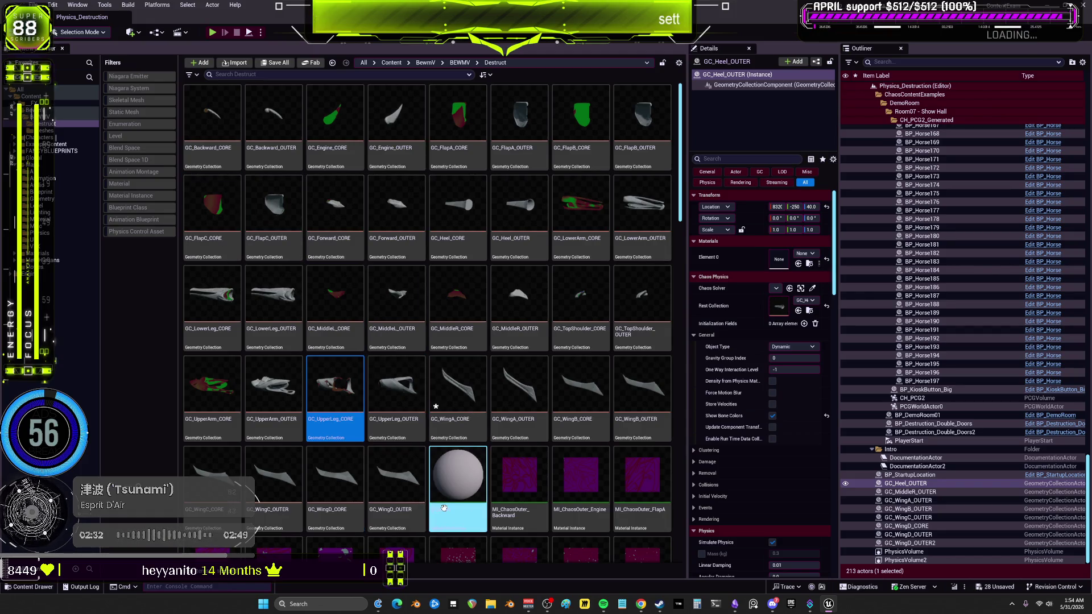
- Open GC_UpperLeg_OUTER and assign MI_ChaosOuter_UpperLeg as the override material
{"action": "double_click", "coordinate": [400, 397]}
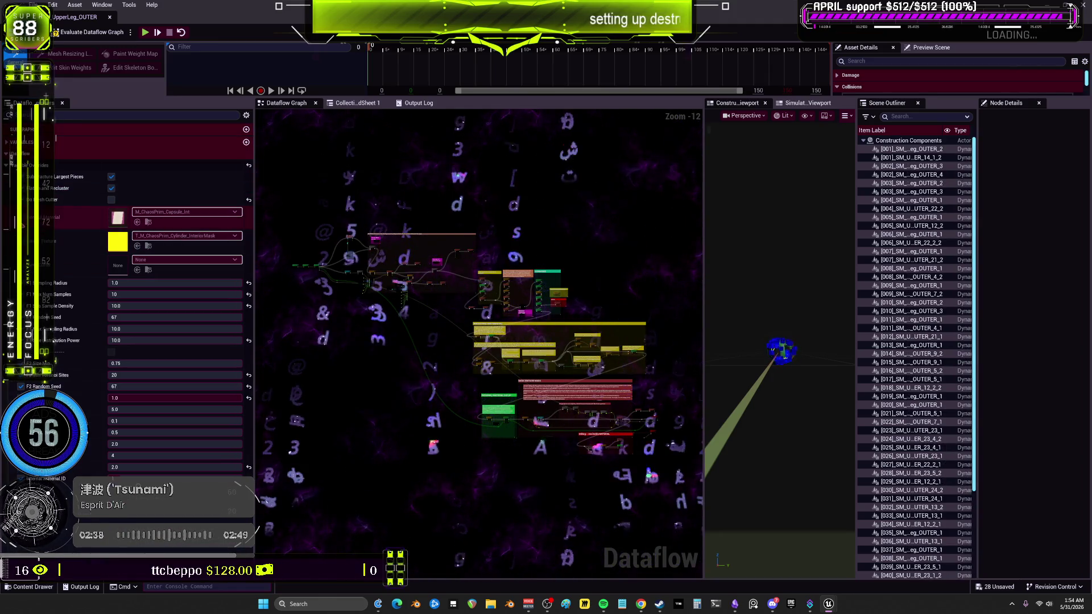
{"action": "left_click", "coordinate": [175, 215]}
{"action": "type", "text": "upp"}
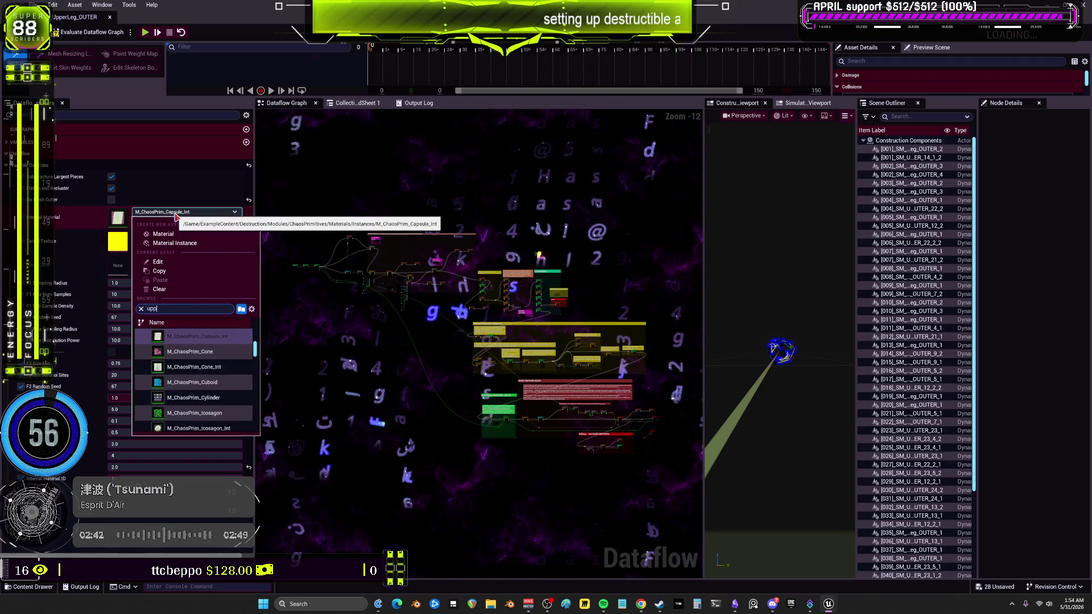
{"action": "type", "text": "erleg"}
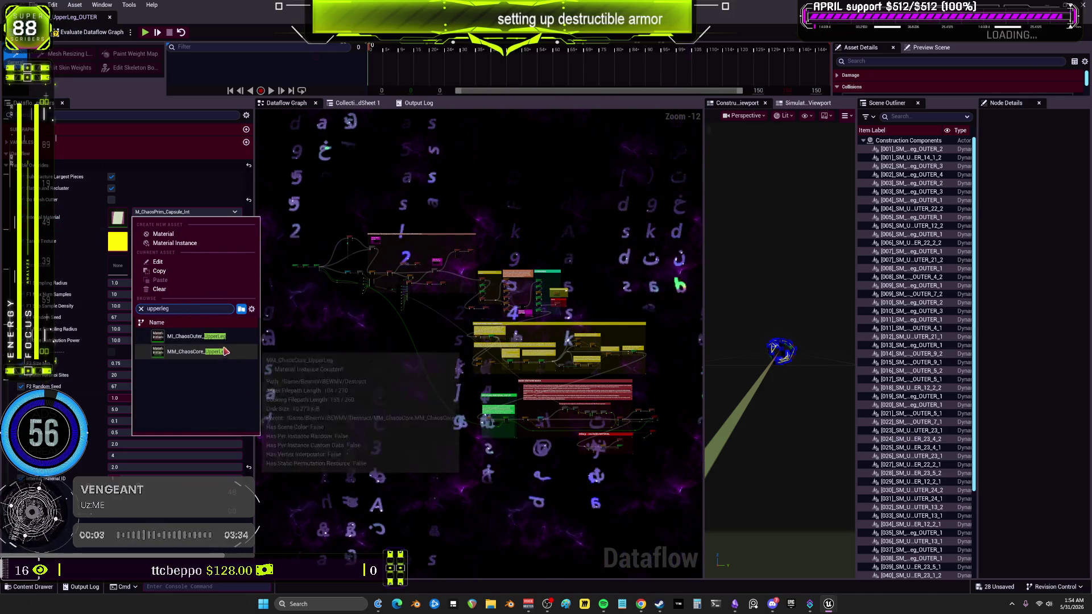
{"action": "left_click", "coordinate": [193, 336]}
- Set the texture to T_GC_UpperLeg_Outer and evaluate the dataflow graph
{"action": "left_click", "coordinate": [185, 236]}
{"action": "type", "text": "upperleg"}
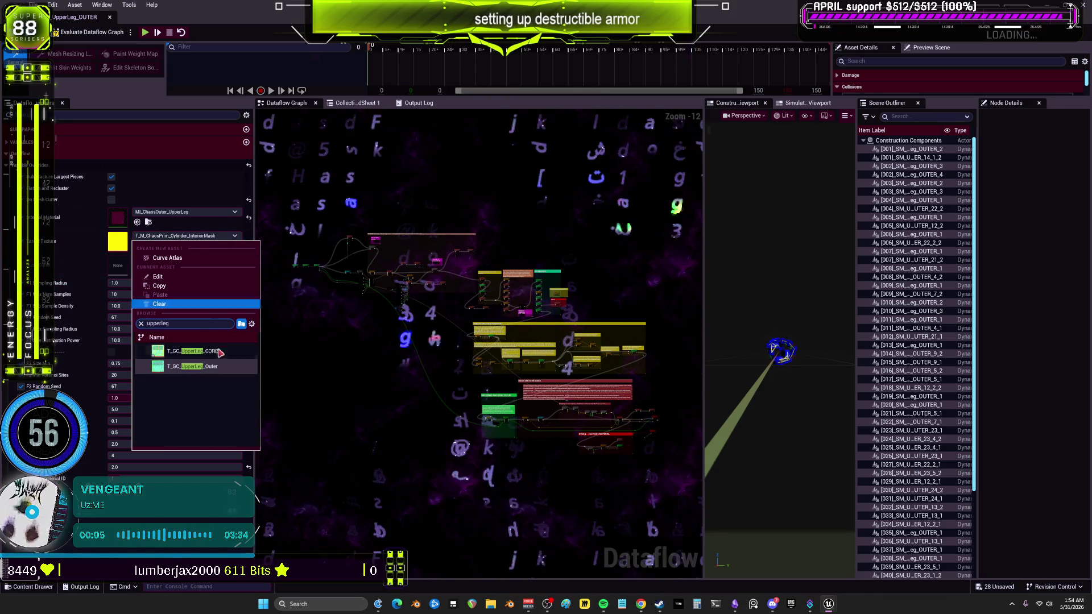
{"action": "left_click", "coordinate": [193, 367]}
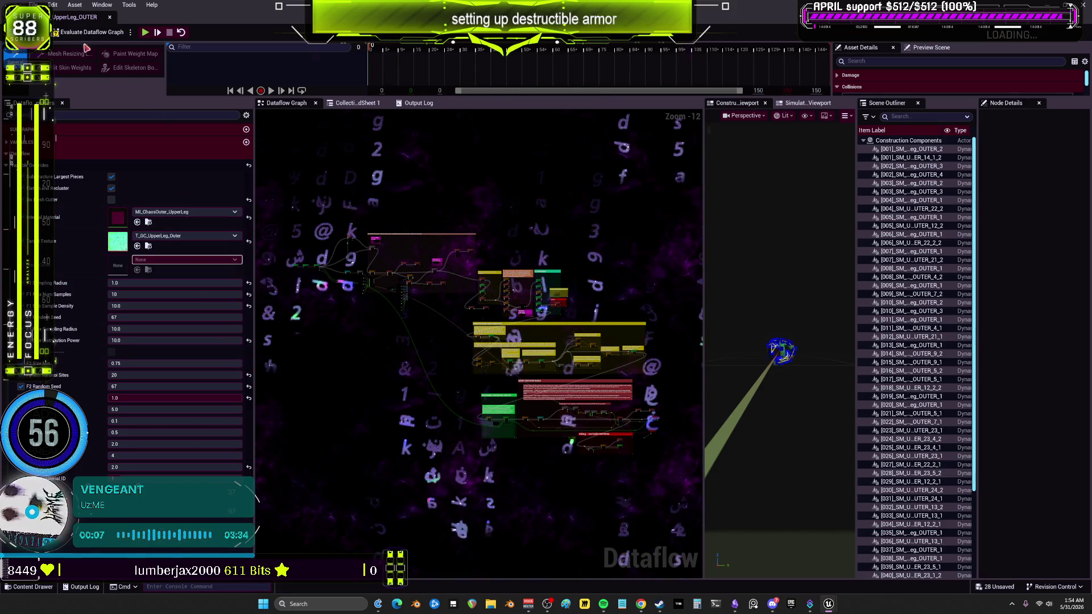
{"action": "left_click", "coordinate": [86, 35]}
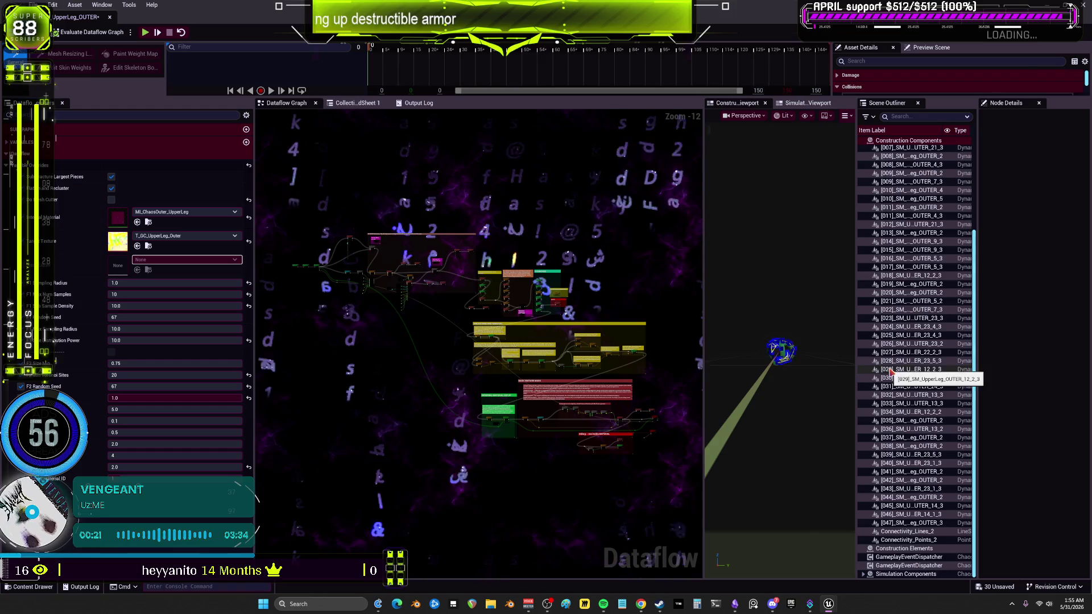
- Re-fracture UpperLeg_OUTER with 7 samples and 4 Voronoi sites, then save and close its editor
{"action": "left_click", "coordinate": [142, 294]}
{"action": "type", "text": "7"}
{"action": "left_click", "coordinate": [141, 375]}
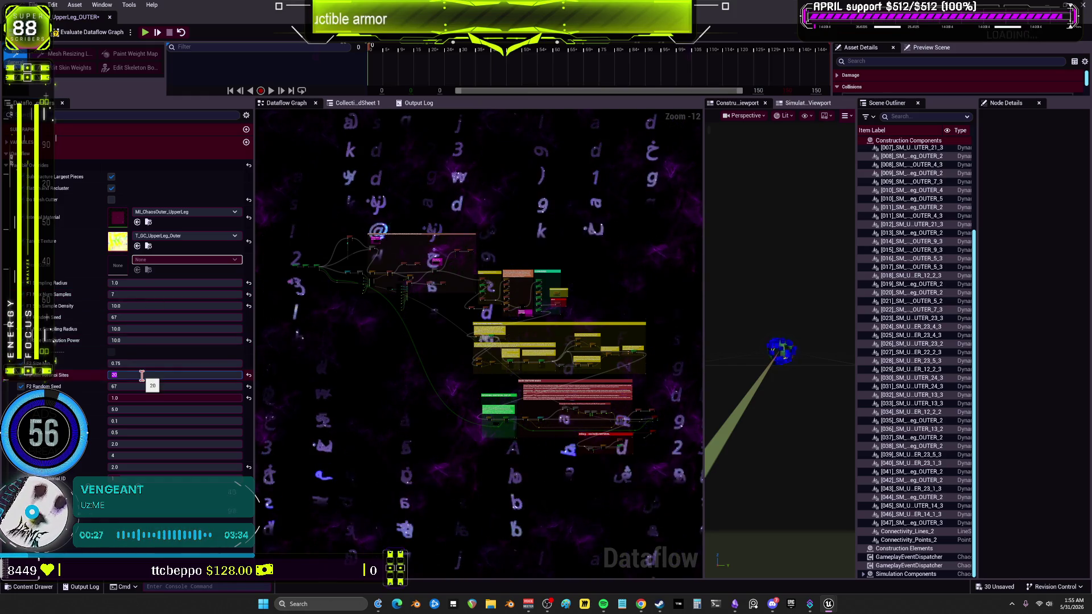
{"action": "type", "text": "4"}
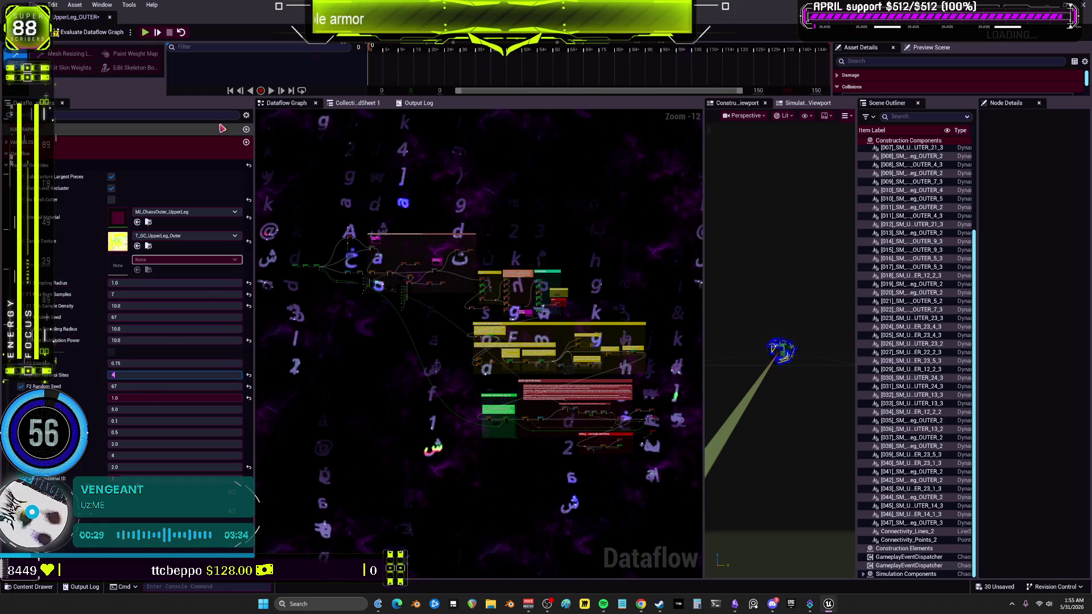
{"action": "left_click", "coordinate": [105, 33]}
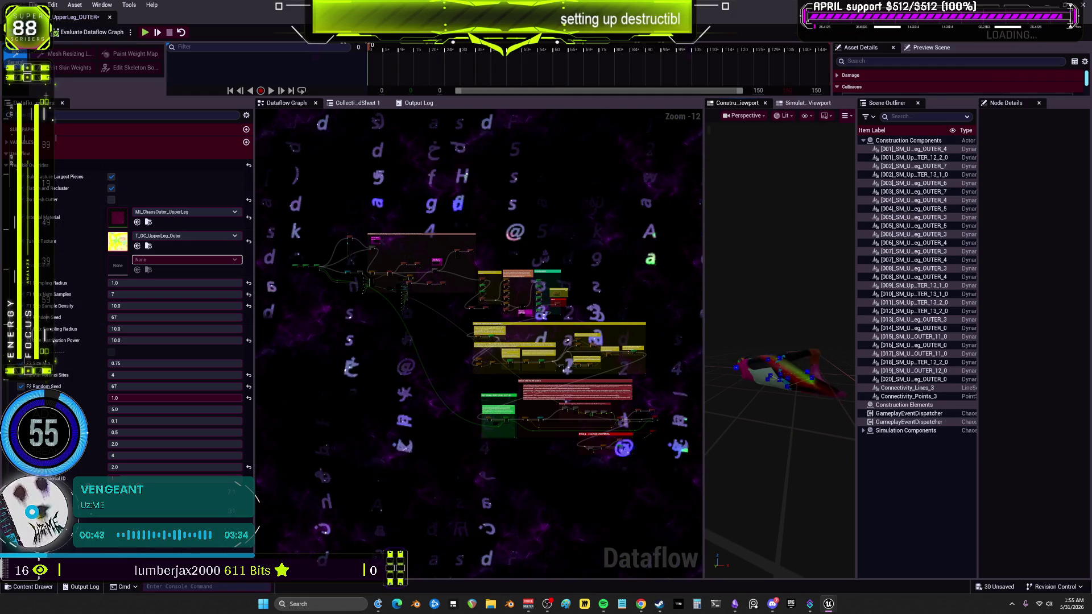
{"action": "key", "text": "ctrl+s"}
{"action": "left_click", "coordinate": [111, 19]}
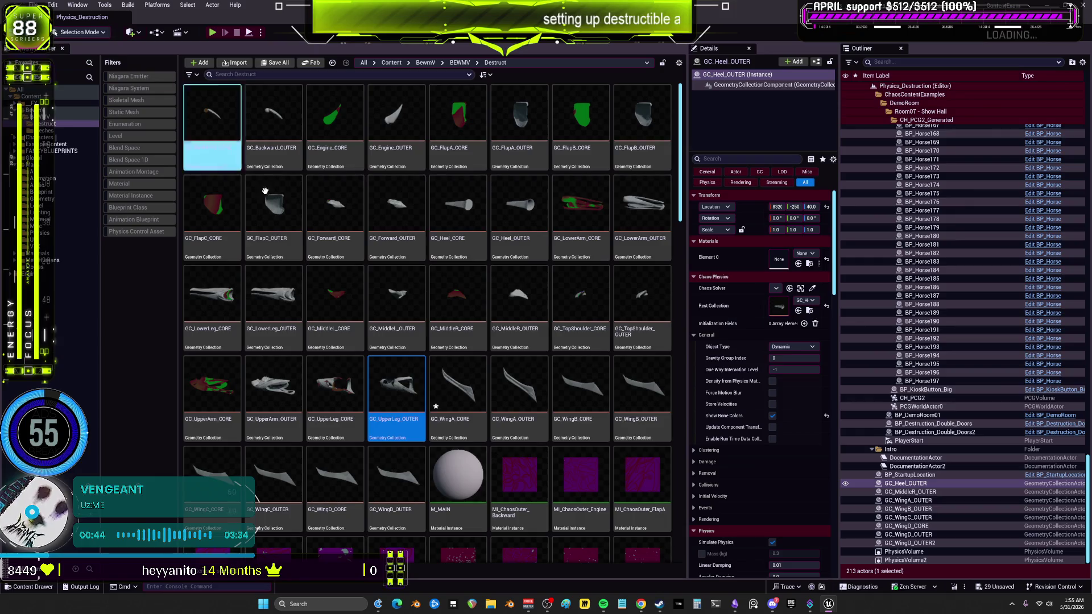
- Give GC_WingA_CORE material MM_ChaosCore_WingA and texture T_GC_WingA_CORE, evaluate, and close it
{"action": "double_click", "coordinate": [457, 386]}
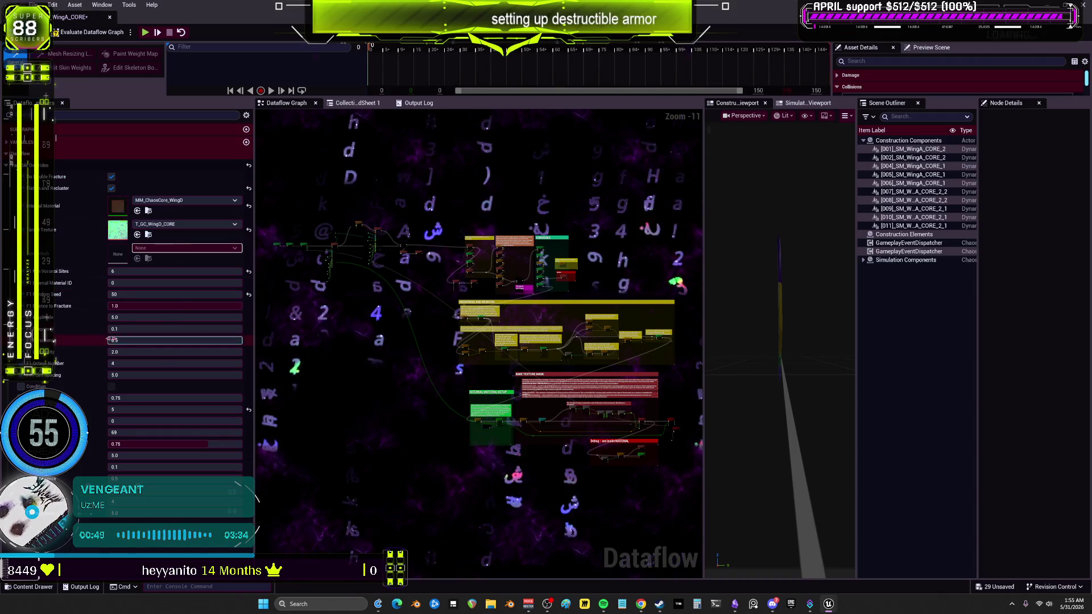
{"action": "left_click", "coordinate": [200, 202]}
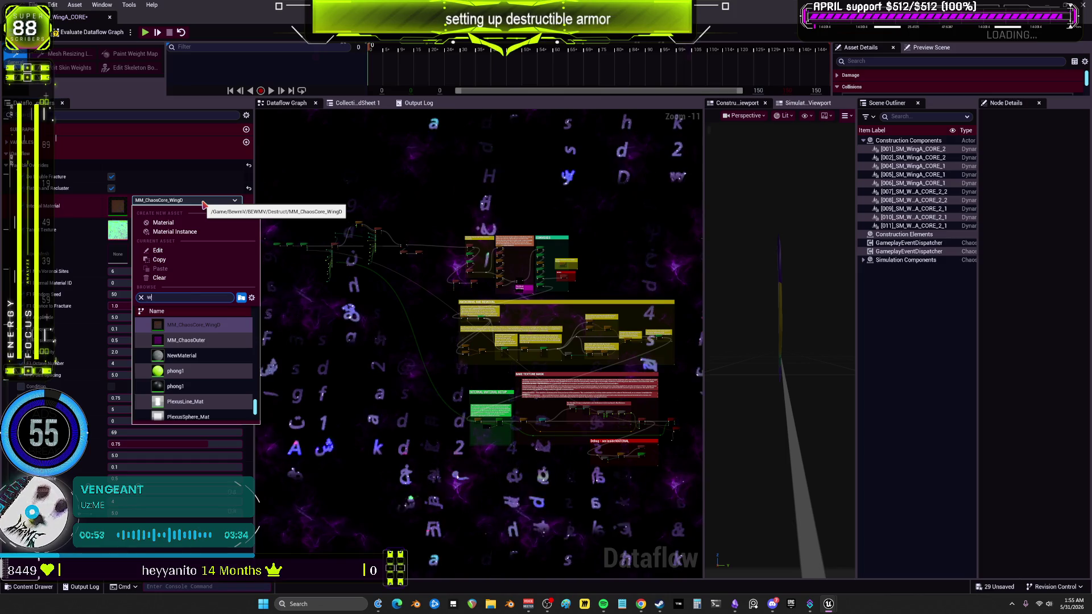
{"action": "type", "text": "ingAwingA"}
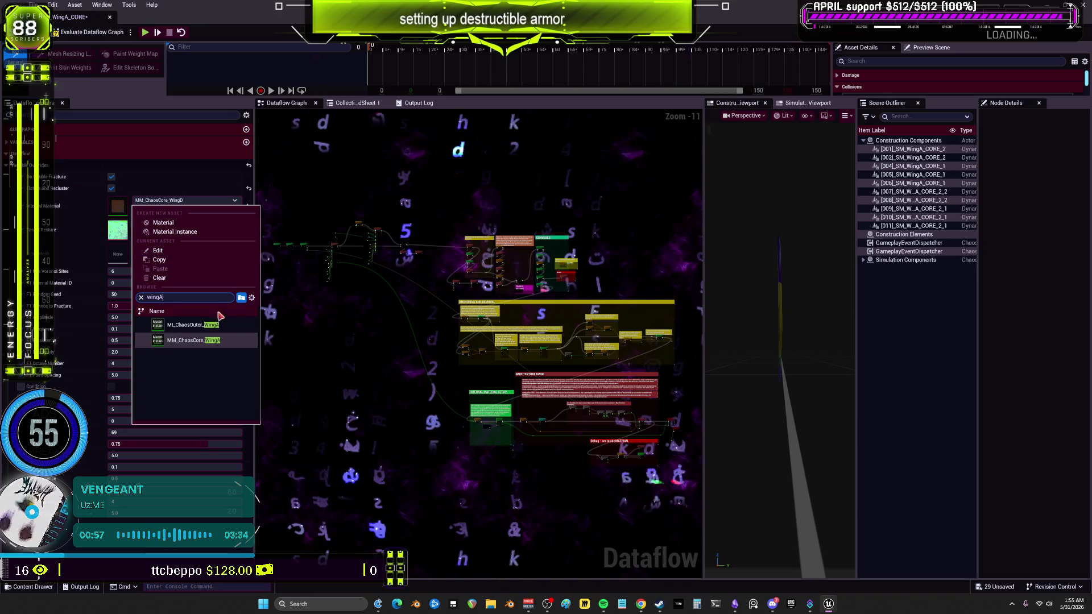
{"action": "left_click", "coordinate": [192, 344]}
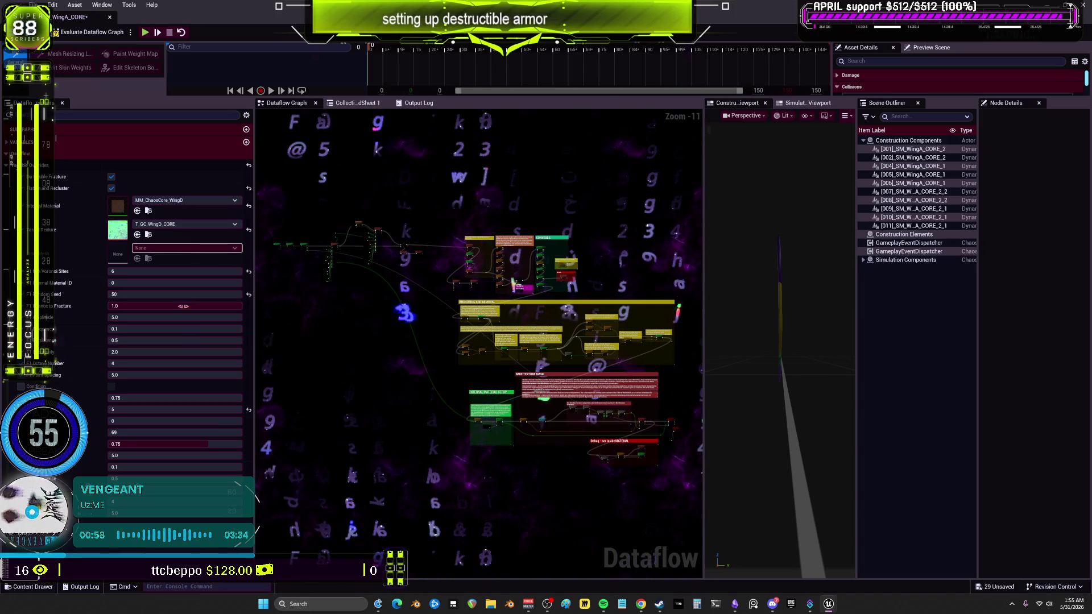
{"action": "left_click", "coordinate": [174, 224]}
{"action": "type", "text": "wingA"}
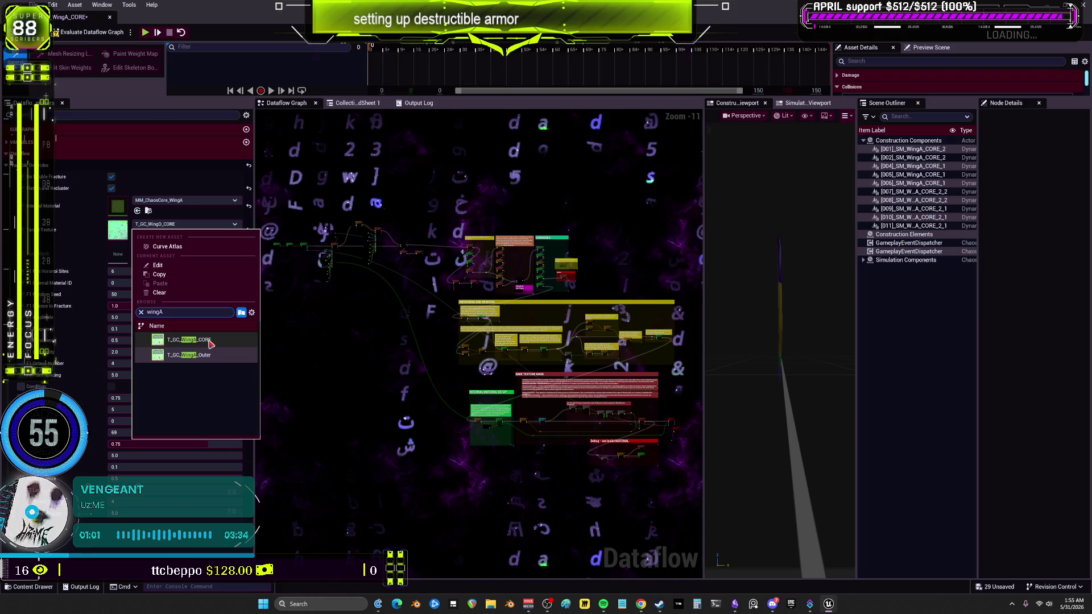
{"action": "left_click", "coordinate": [210, 344]}
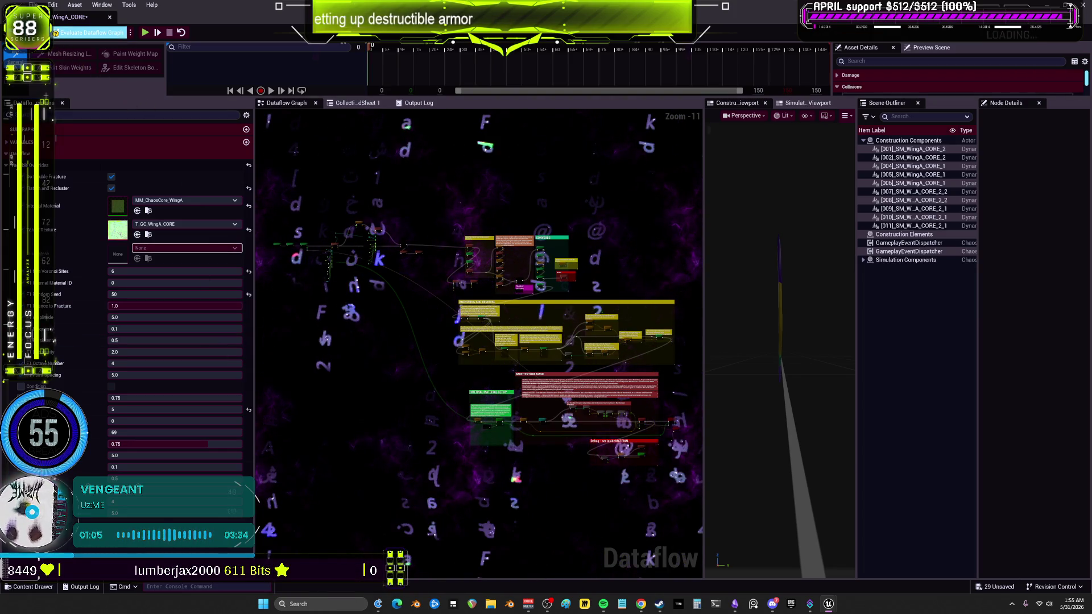
{"action": "left_click", "coordinate": [91, 33]}
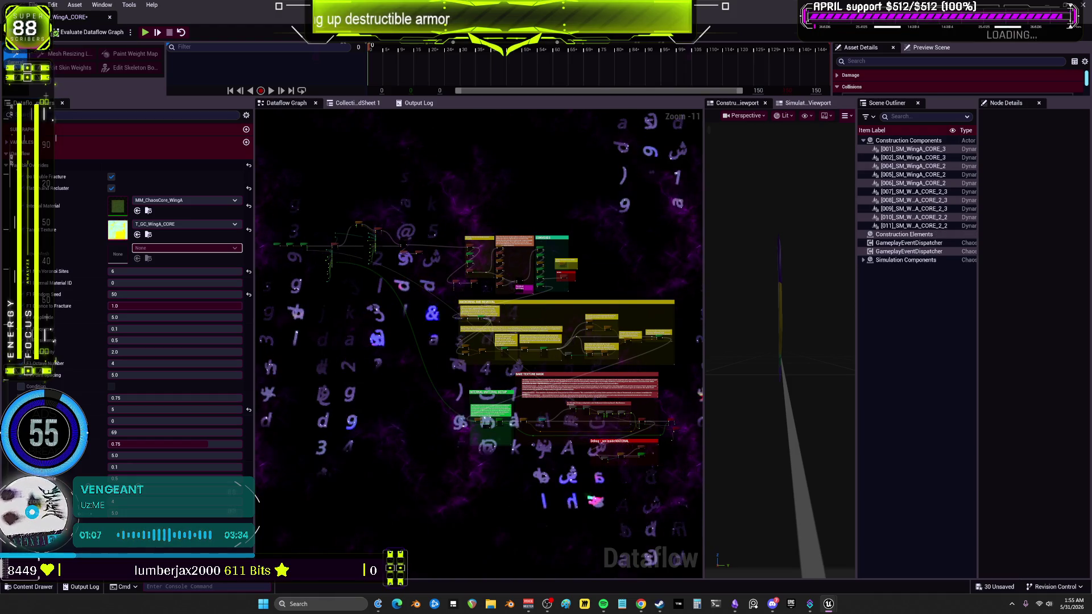
{"action": "left_click", "coordinate": [110, 19]}
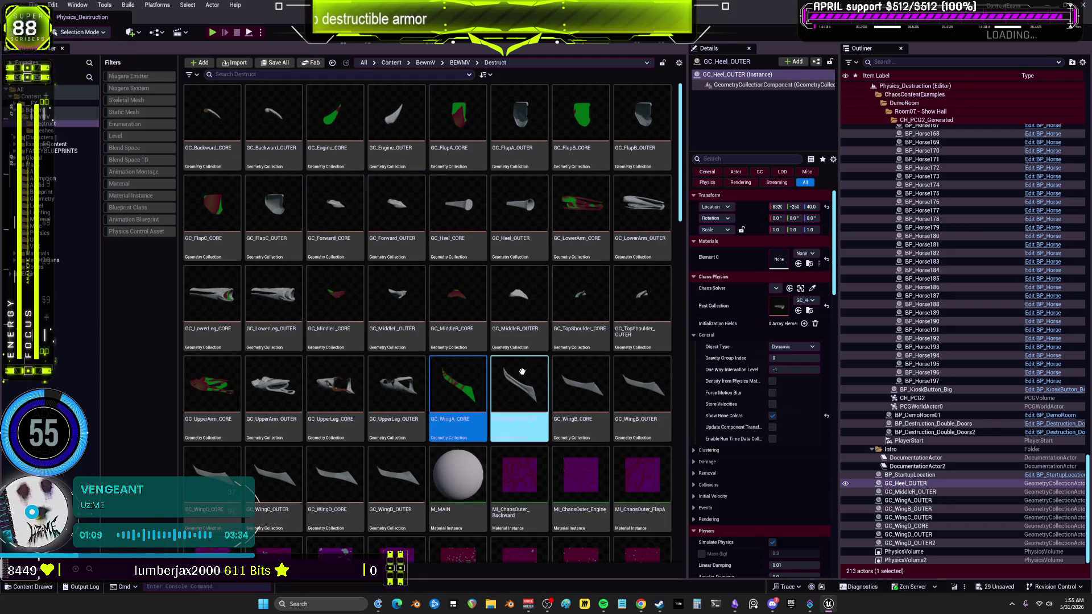
- Give GC_WingA_OUTER material MI_ChaosOuter_WingA and texture T_GC_WingA_Outer, evaluate, and close it
{"action": "double_click", "coordinate": [523, 372]}
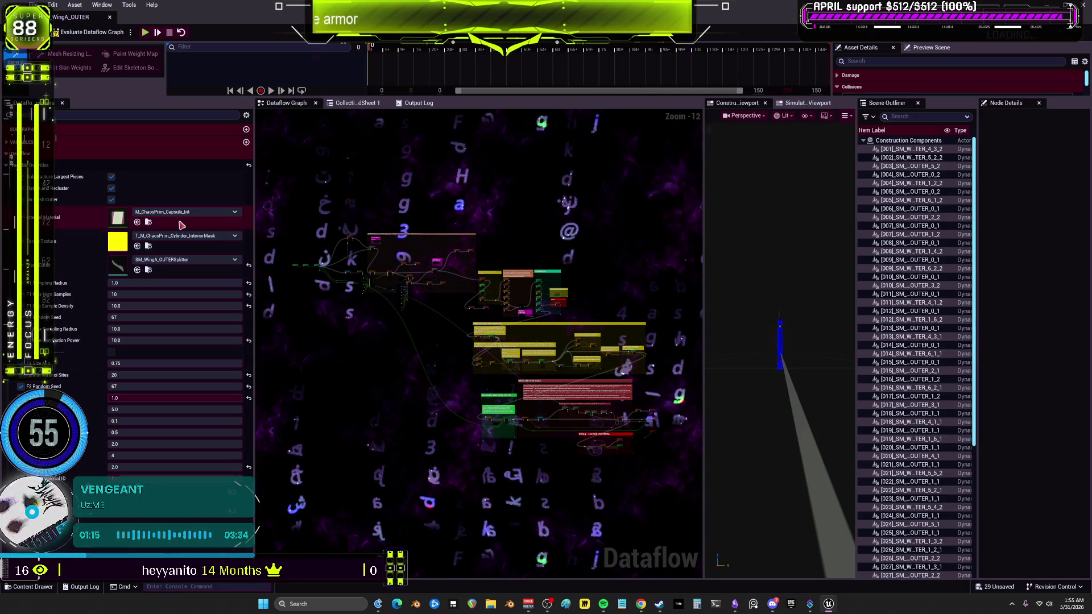
{"action": "left_click", "coordinate": [187, 211]}
{"action": "type", "text": "wingA"}
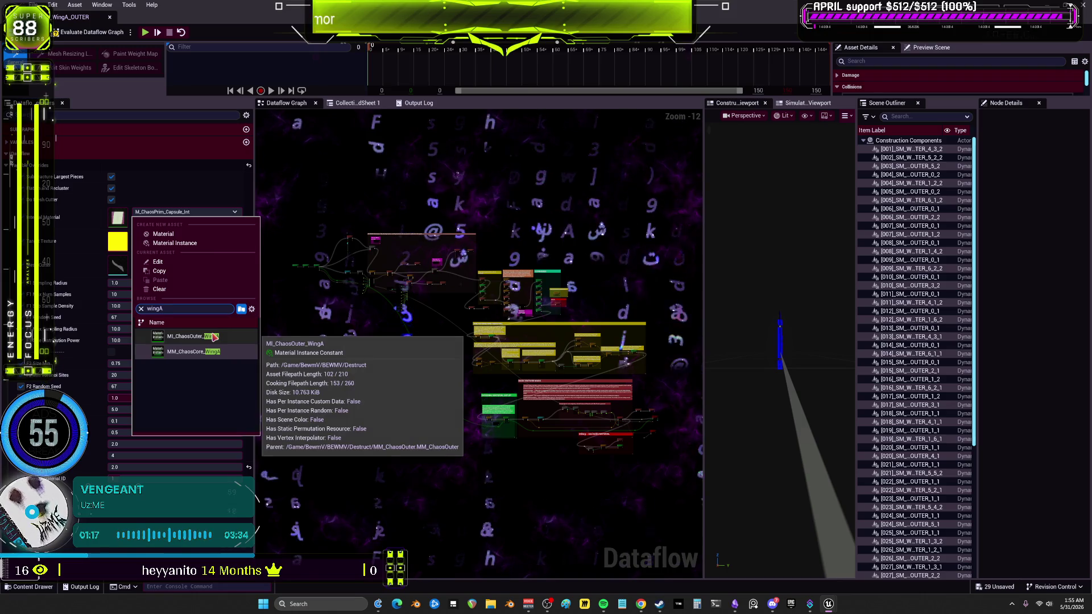
{"action": "left_click", "coordinate": [214, 337]}
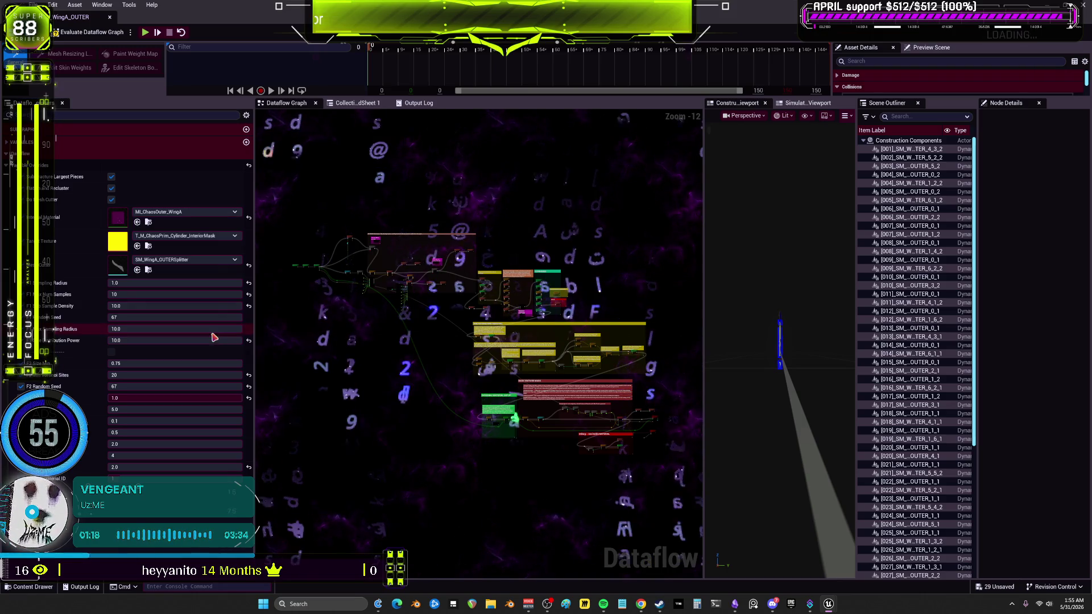
{"action": "left_click", "coordinate": [207, 237]}
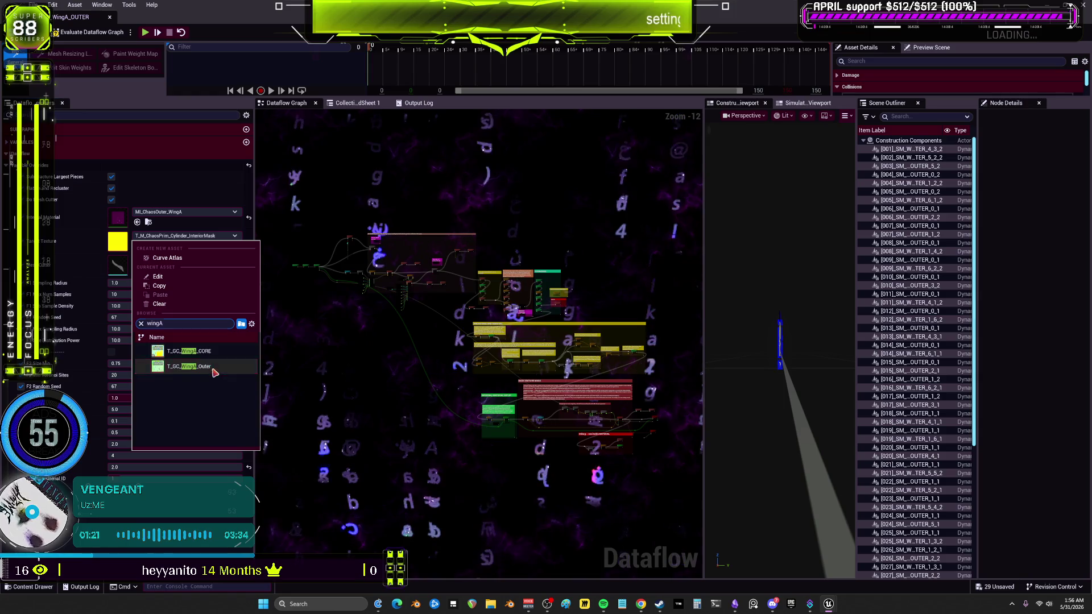
{"action": "left_click", "coordinate": [205, 366]}
{"action": "left_click", "coordinate": [98, 35]}
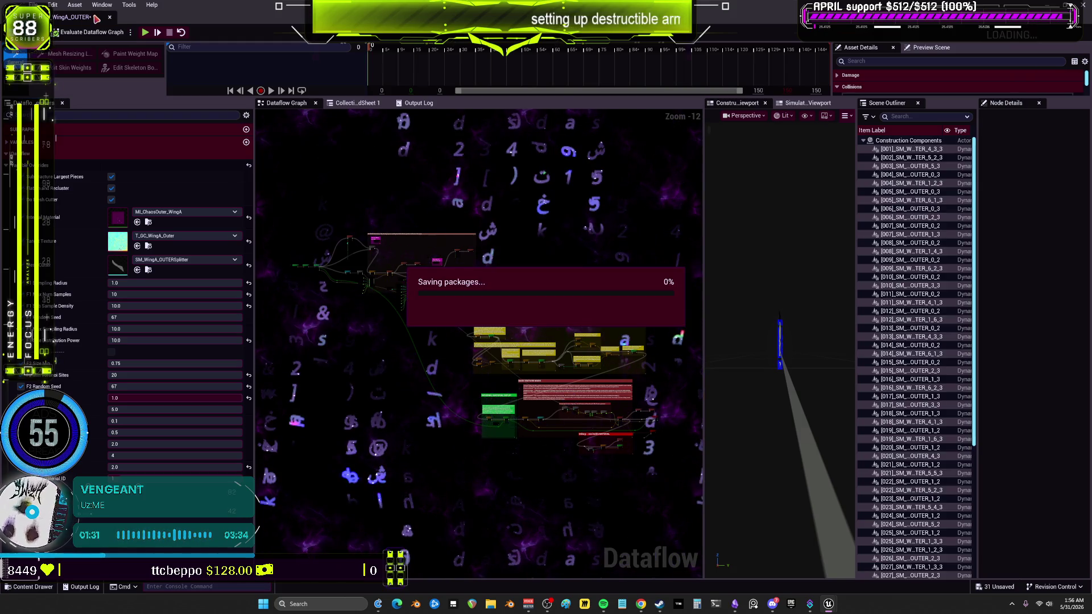
{"action": "left_click", "coordinate": [110, 19]}
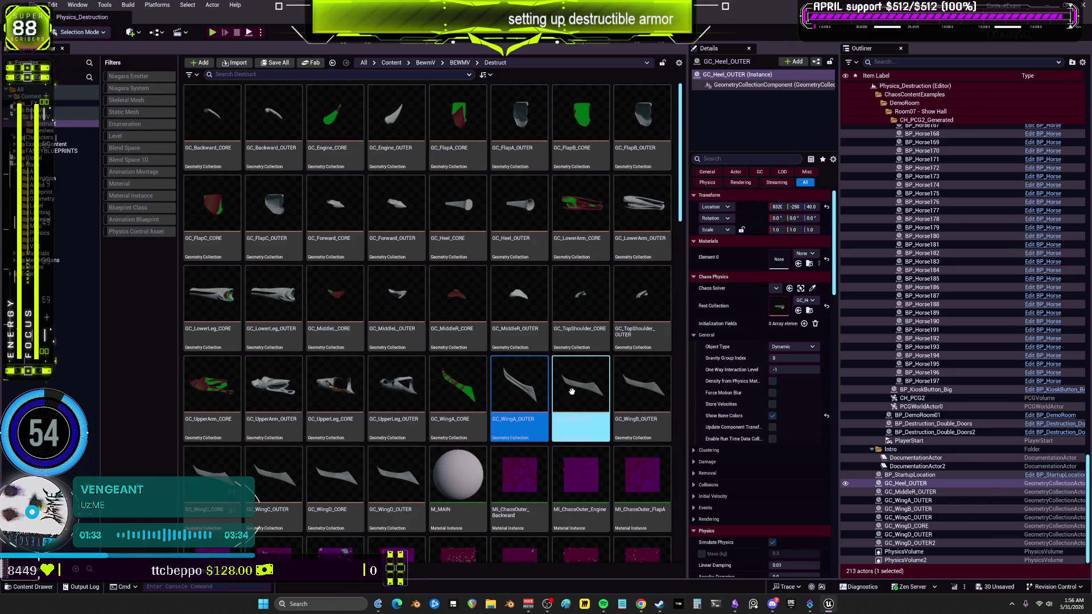
- Give GC_WingB_CORE material MM_ChaosCore_WingB and texture T_GC_WingB_CORE, then close its editor
{"action": "double_click", "coordinate": [572, 392]}
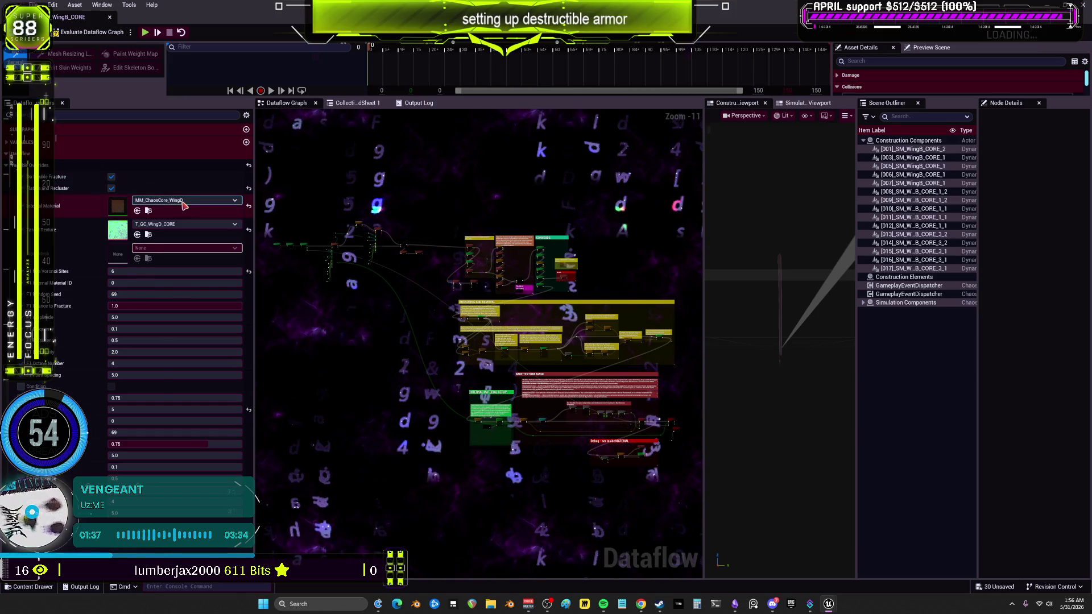
{"action": "left_click", "coordinate": [183, 205]}
{"action": "type", "text": "wingb"}
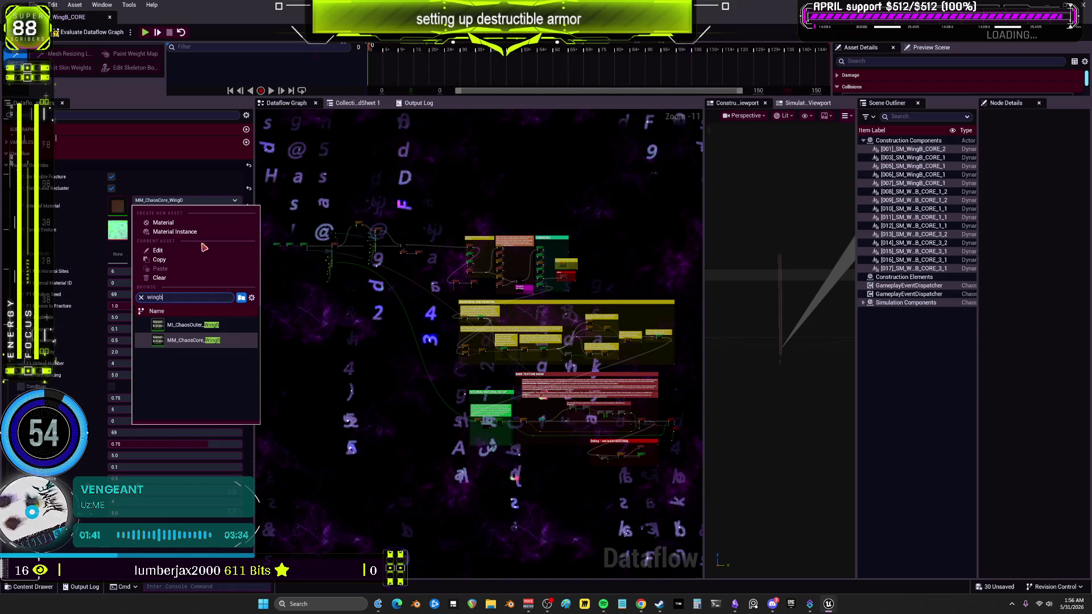
{"action": "left_click", "coordinate": [212, 340]}
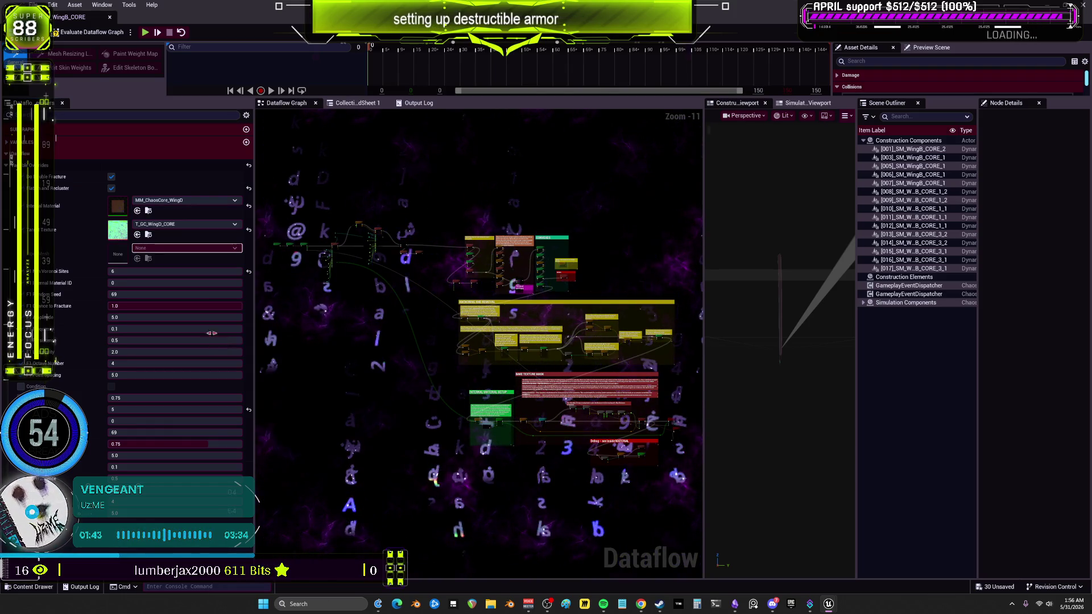
{"action": "left_click", "coordinate": [188, 224]}
{"action": "type", "text": "wingb"}
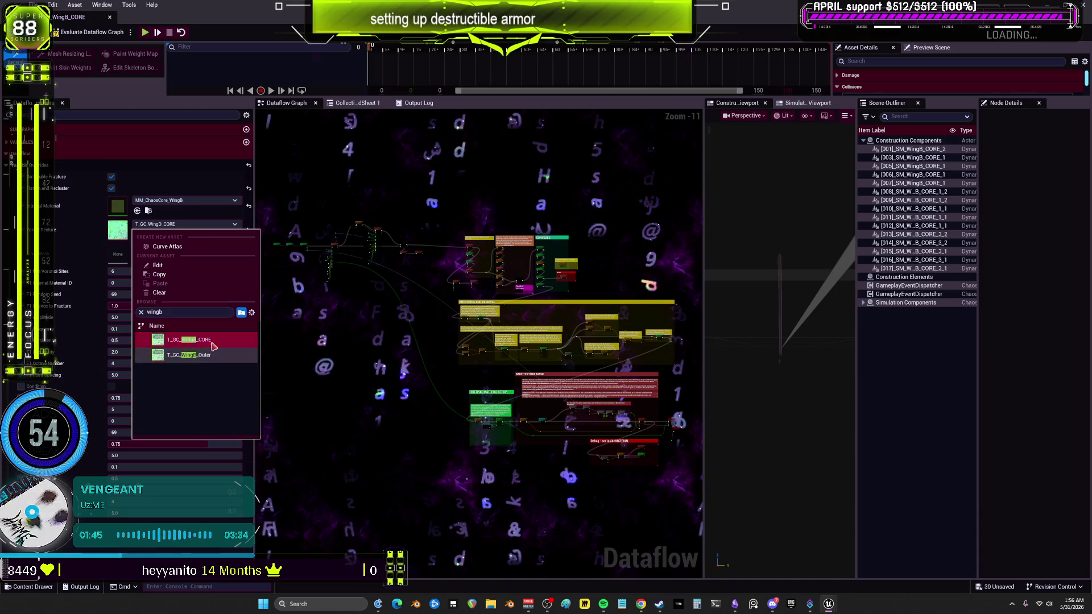
{"action": "left_click", "coordinate": [211, 342]}
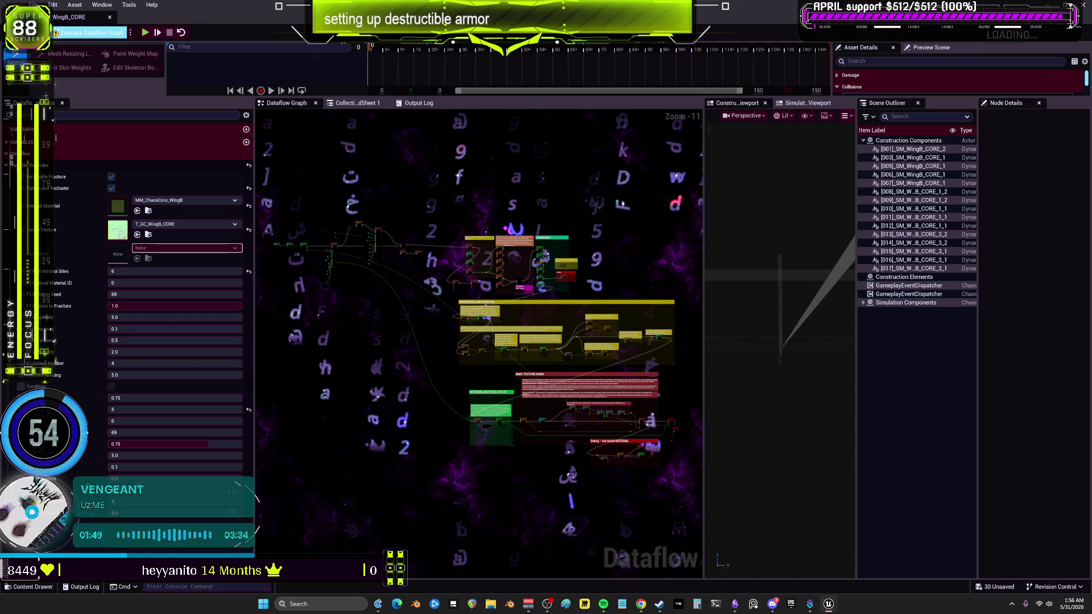
{"action": "left_click", "coordinate": [111, 18]}
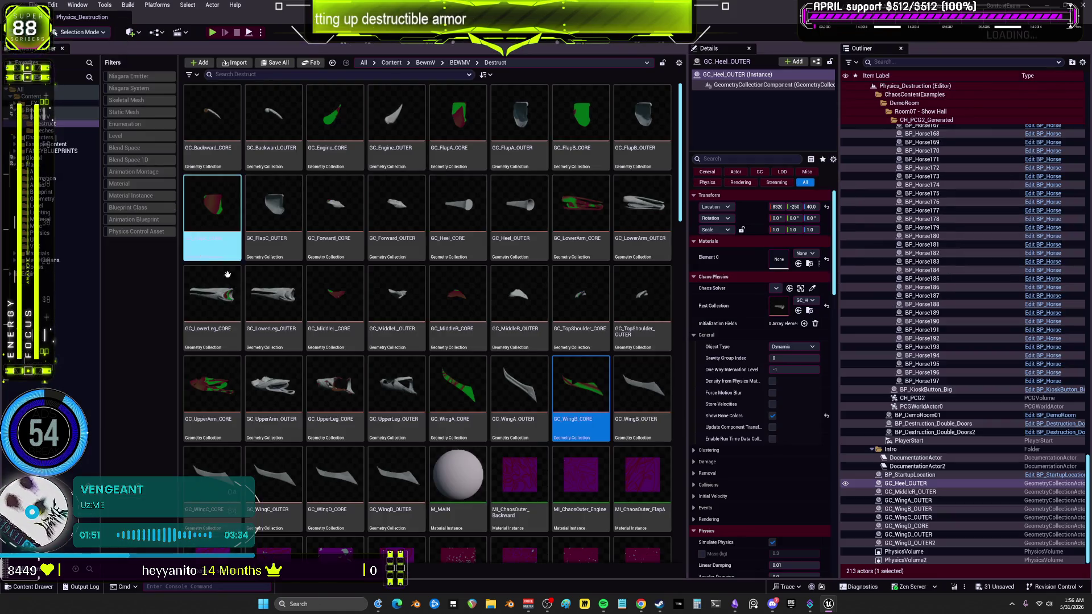
- Give GC_WingB_OUTER material ML_ChaosOuter_WingB and texture T_GC_WingB_Outer, then close its editor
{"action": "double_click", "coordinate": [642, 396]}
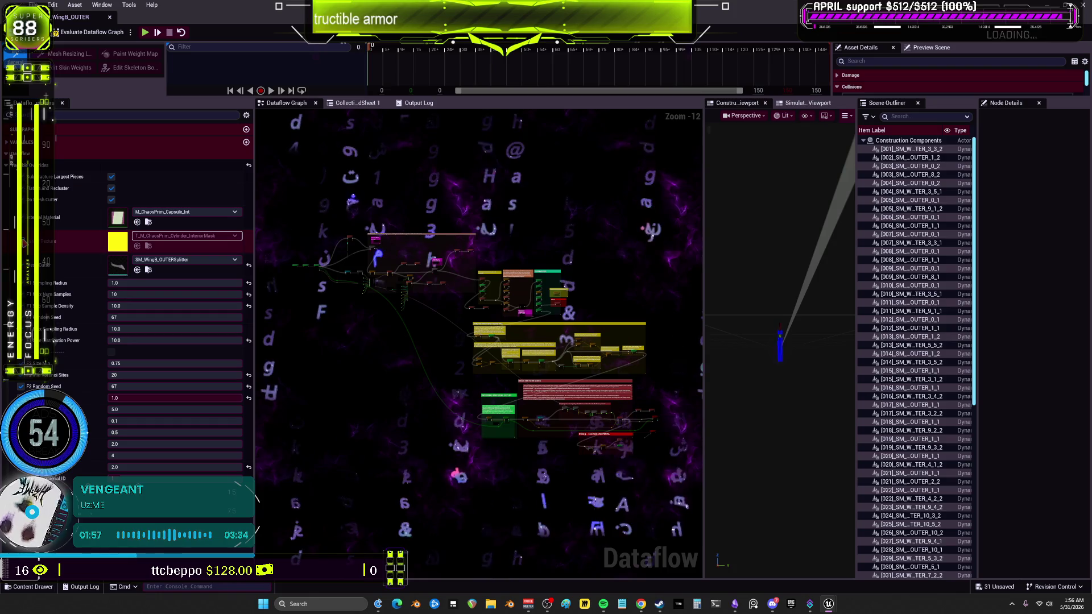
{"action": "left_click", "coordinate": [197, 213]}
{"action": "type", "text": "wingb"}
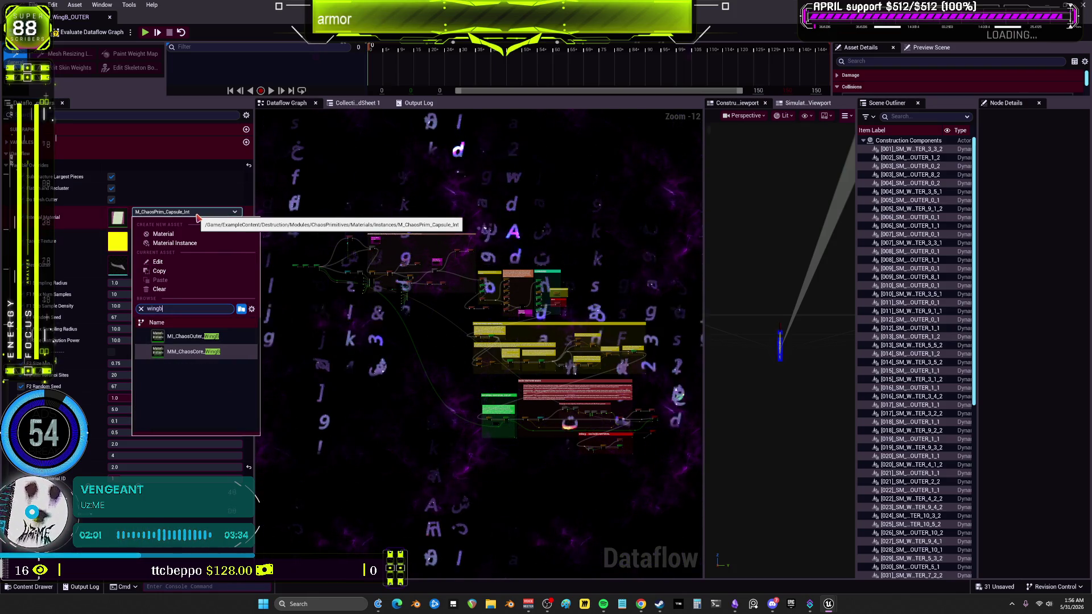
{"action": "left_click", "coordinate": [244, 334]}
{"action": "left_click", "coordinate": [201, 236]}
{"action": "type", "text": "wingb"}
{"action": "left_click", "coordinate": [199, 366]}
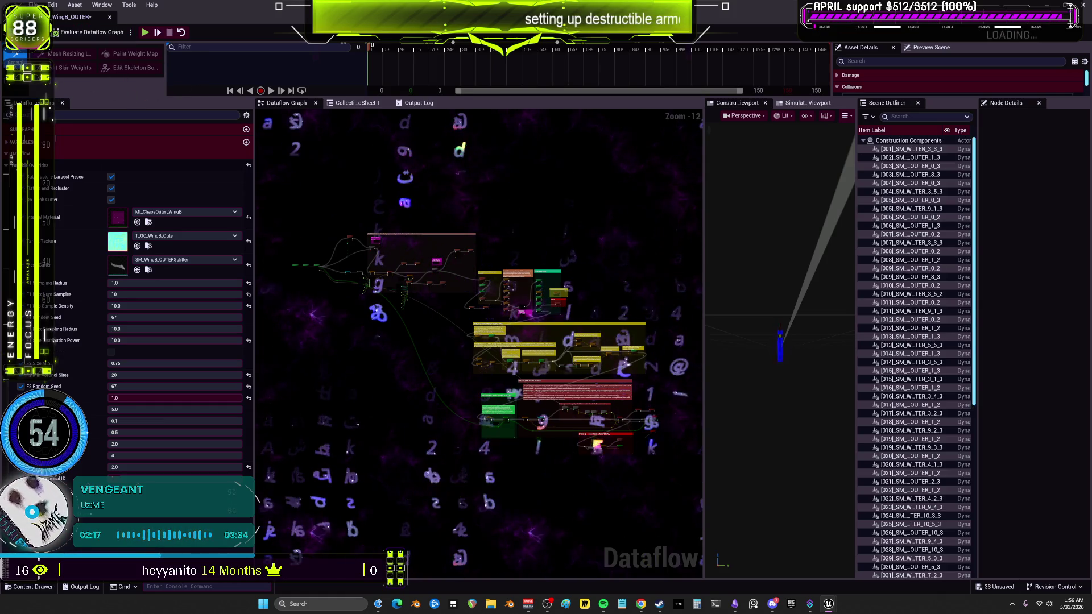
{"action": "left_click", "coordinate": [111, 17]}
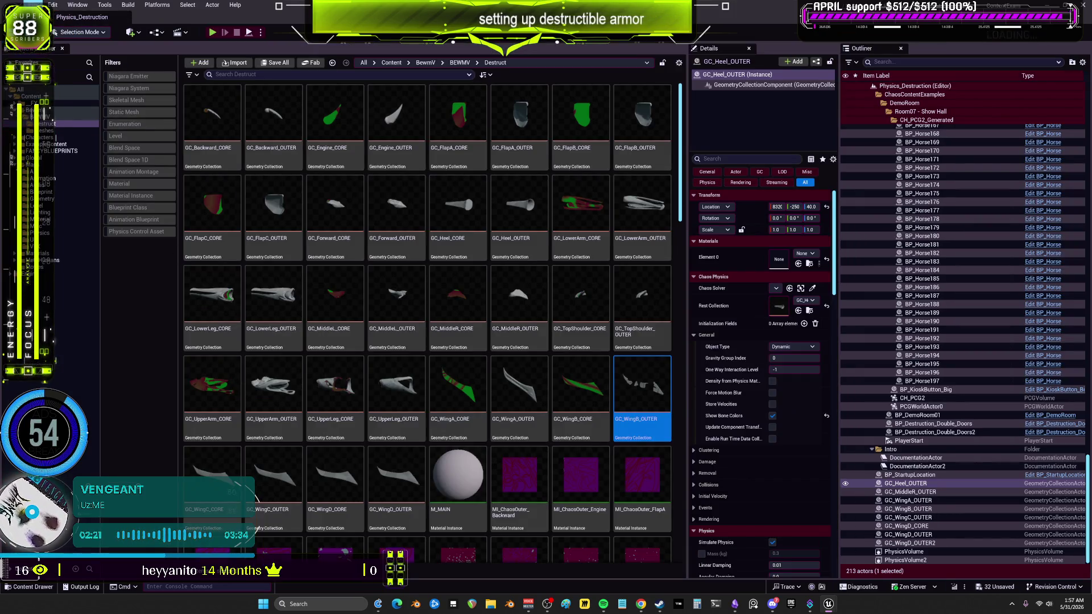
- Give GC_WingC_CORE material MM_ChaosCore_WingC and texture T_GC_WingC_CORE, then close its editor
{"action": "left_click", "coordinate": [35, 4]}
{"action": "left_click", "coordinate": [172, 272]}
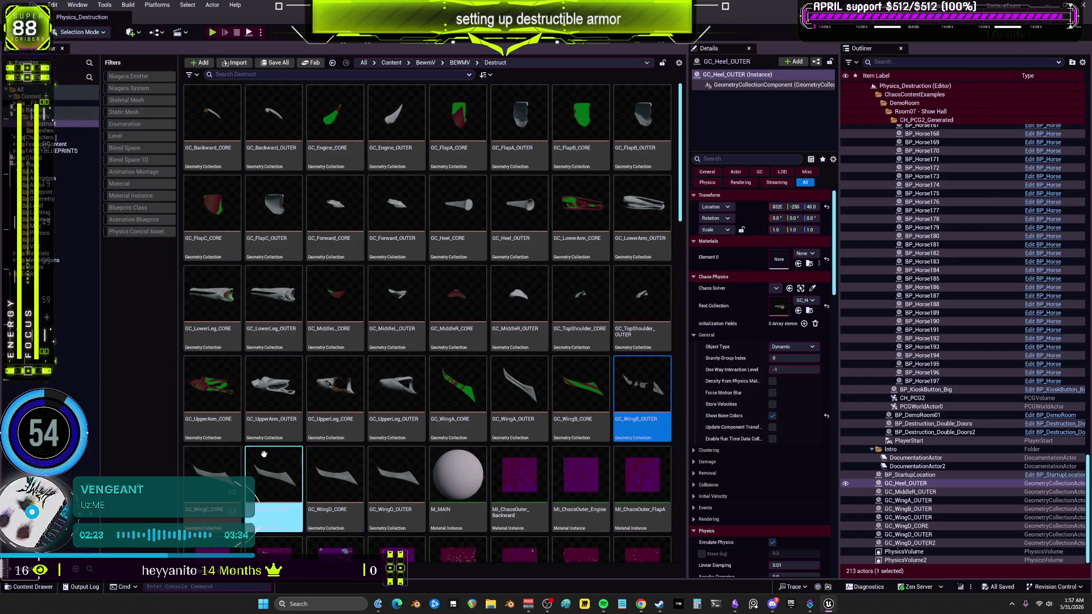
{"action": "double_click", "coordinate": [220, 468]}
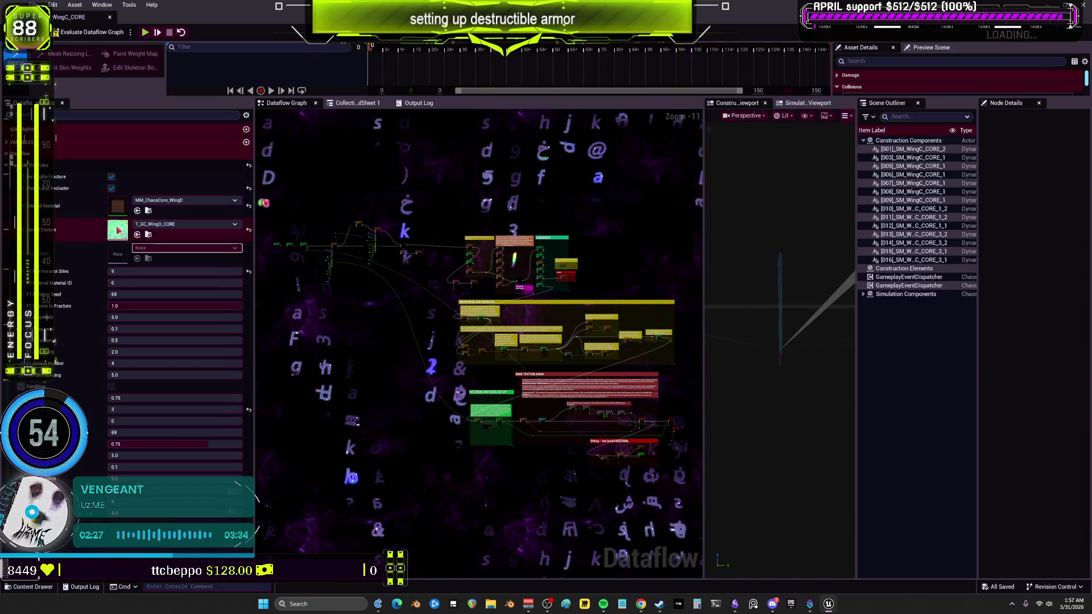
{"action": "left_click", "coordinate": [188, 208]}
{"action": "type", "text": "wingc"}
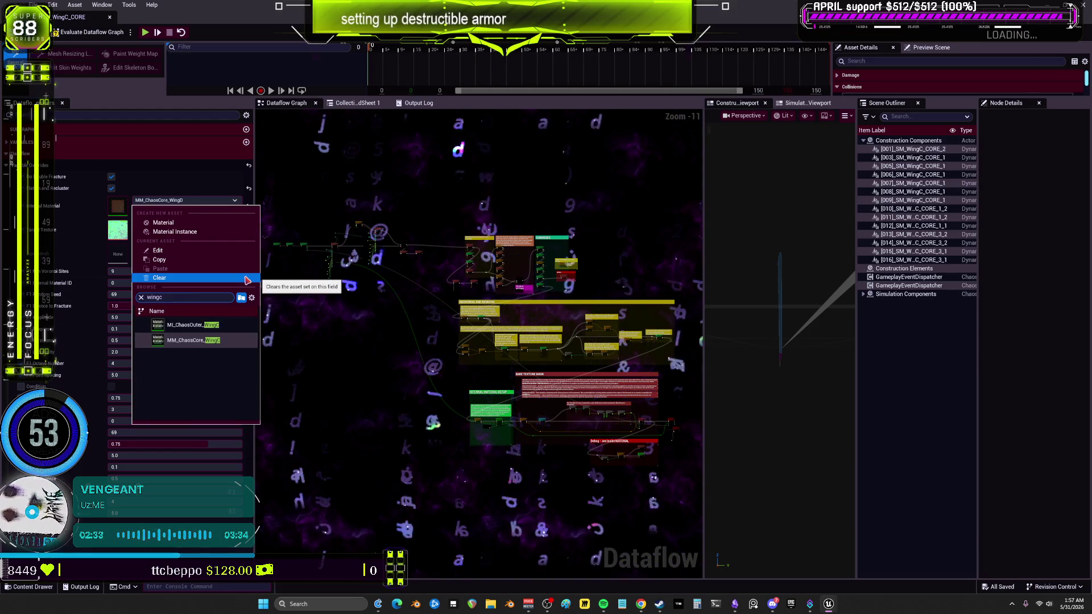
{"action": "left_click", "coordinate": [194, 340]}
{"action": "left_click", "coordinate": [166, 225]}
{"action": "left_click", "coordinate": [189, 340]}
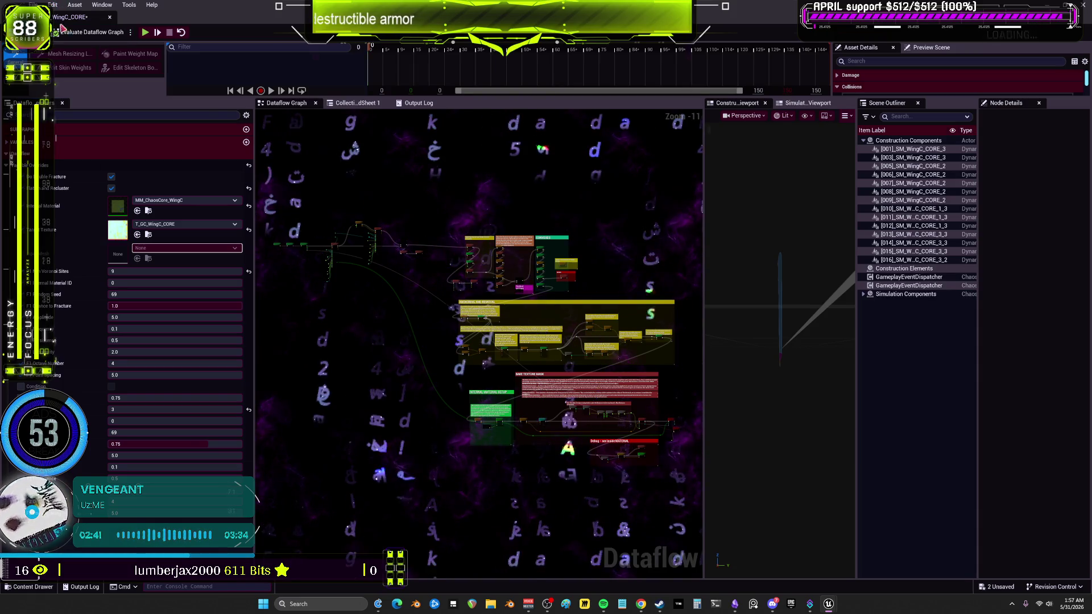
{"action": "left_click", "coordinate": [110, 17]}
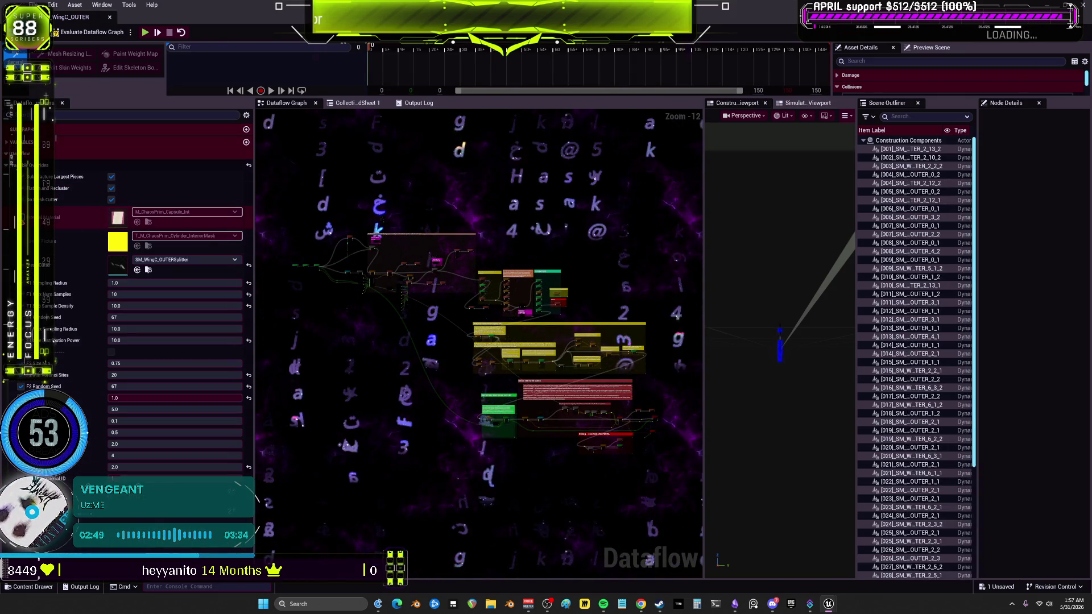
- Replace WingC_OUTER's material with ML_ChaosOuter_WingC and texture T_GC_WingC_Outer, evaluate, and close it
{"action": "left_click", "coordinate": [185, 211]}
{"action": "type", "text": "wingc"}
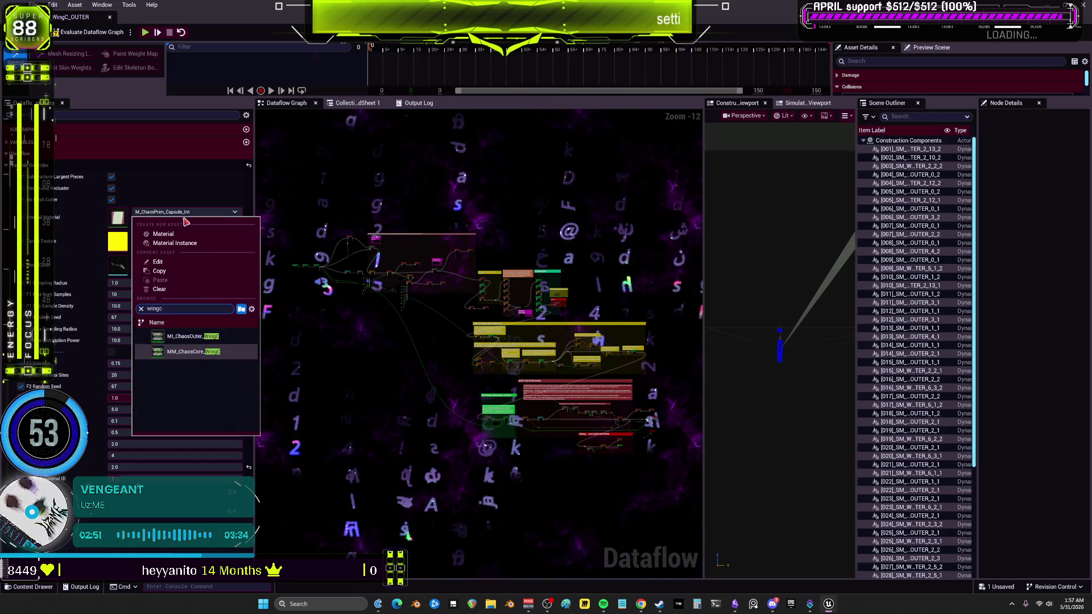
{"action": "left_click", "coordinate": [188, 336]}
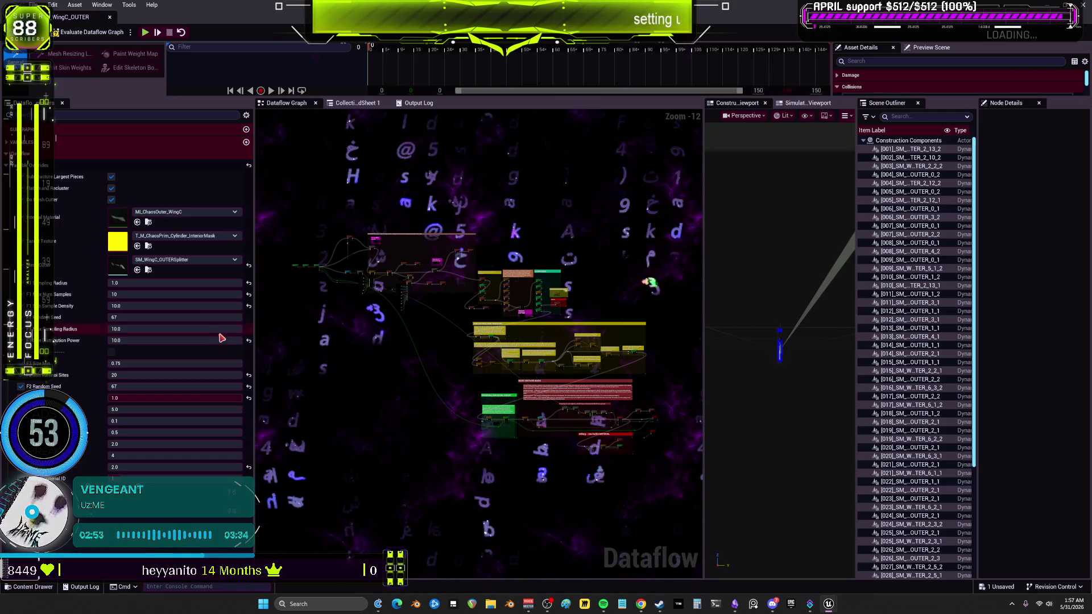
{"action": "left_click", "coordinate": [188, 235]}
{"action": "type", "text": "wingc"}
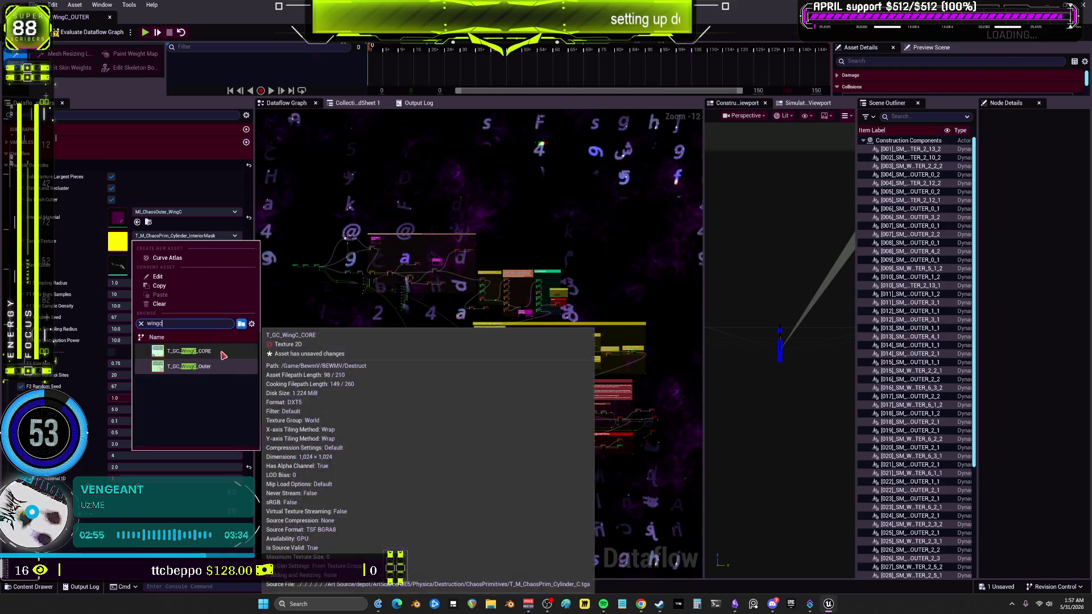
{"action": "left_click", "coordinate": [217, 367]}
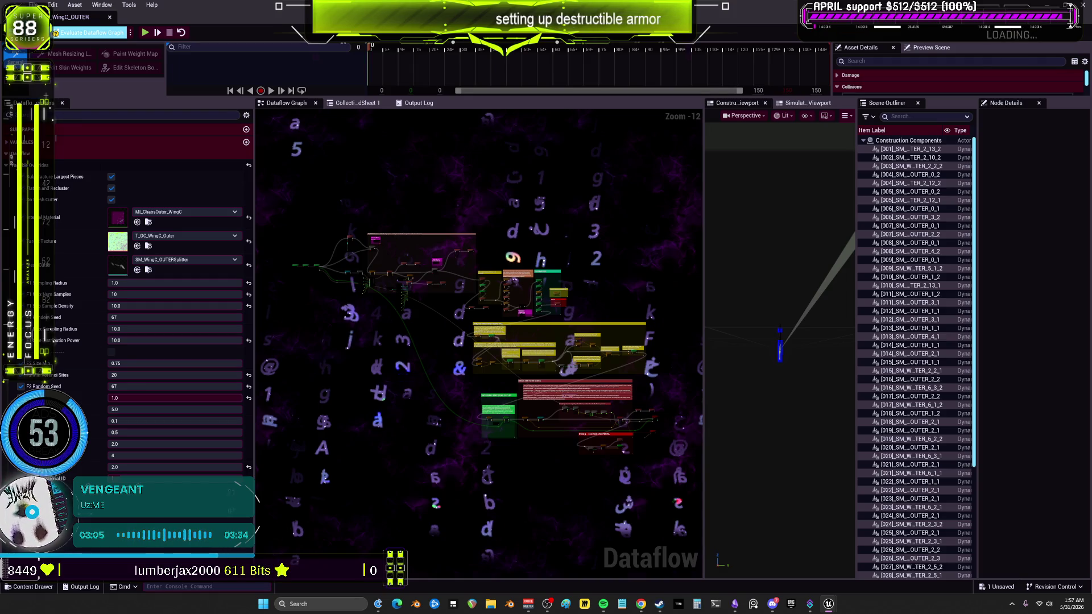
{"action": "left_click", "coordinate": [97, 32]}
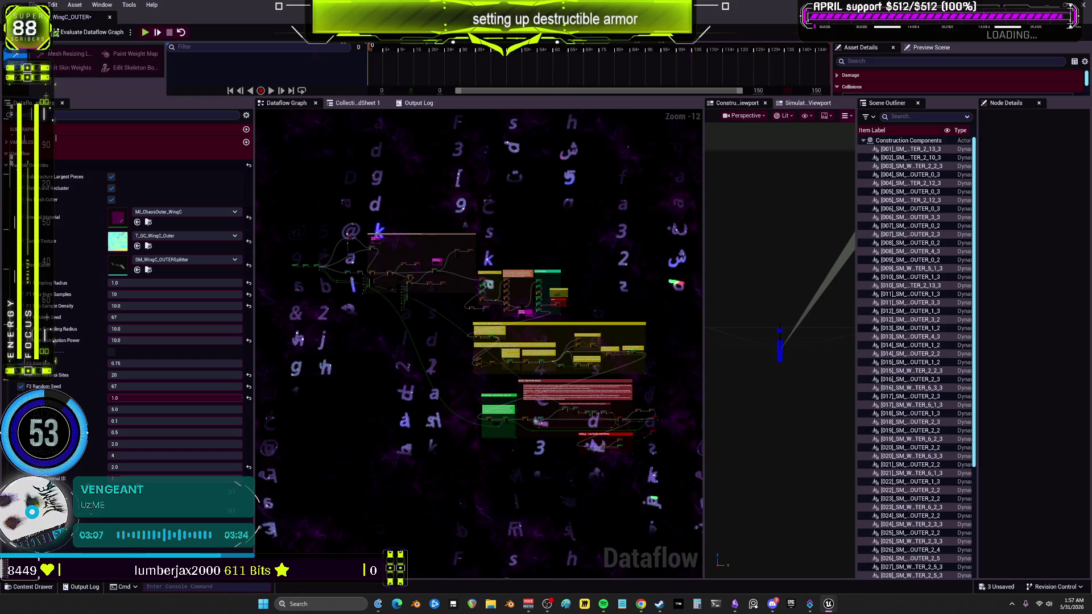
{"action": "left_click", "coordinate": [110, 17]}
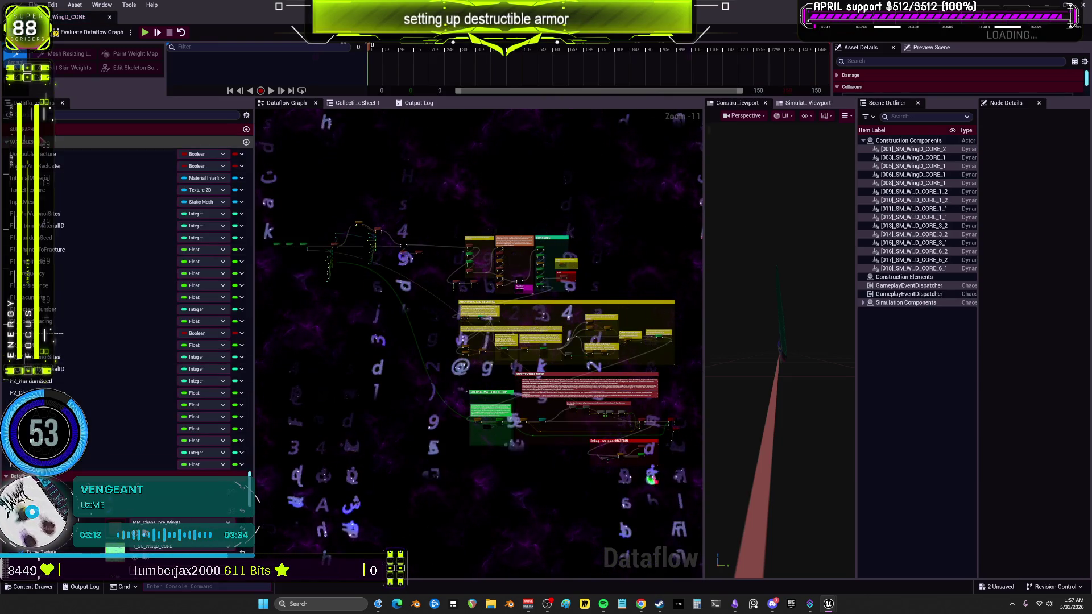
- Assign MM_ChaosCore_WingD to GC_WingD_CORE, close its editor, and open GC_WingD_OUTER
{"action": "left_click", "coordinate": [176, 203]}
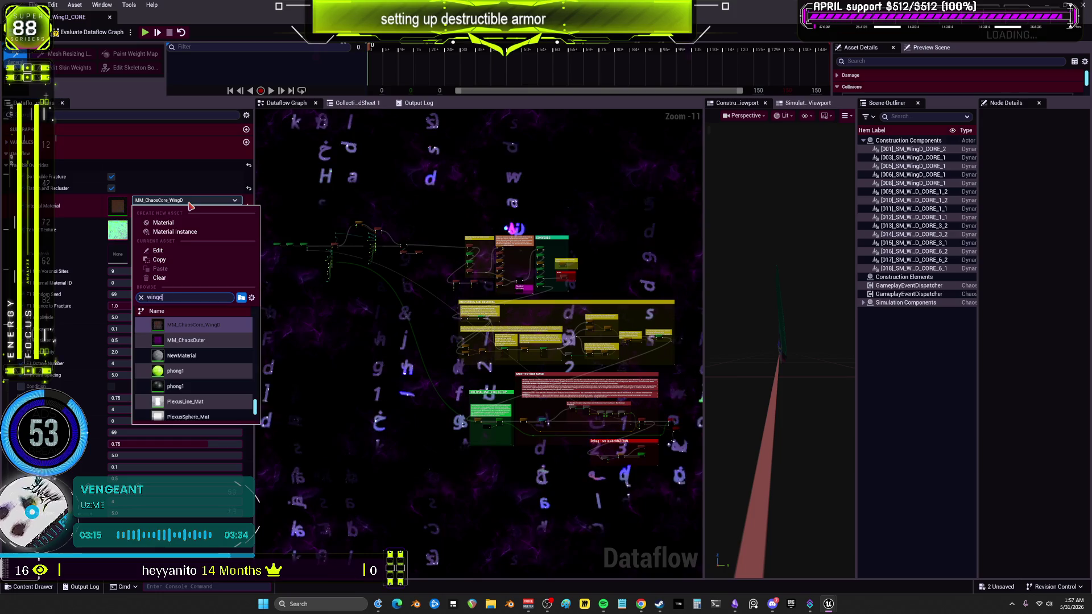
{"action": "type", "text": "wingd"}
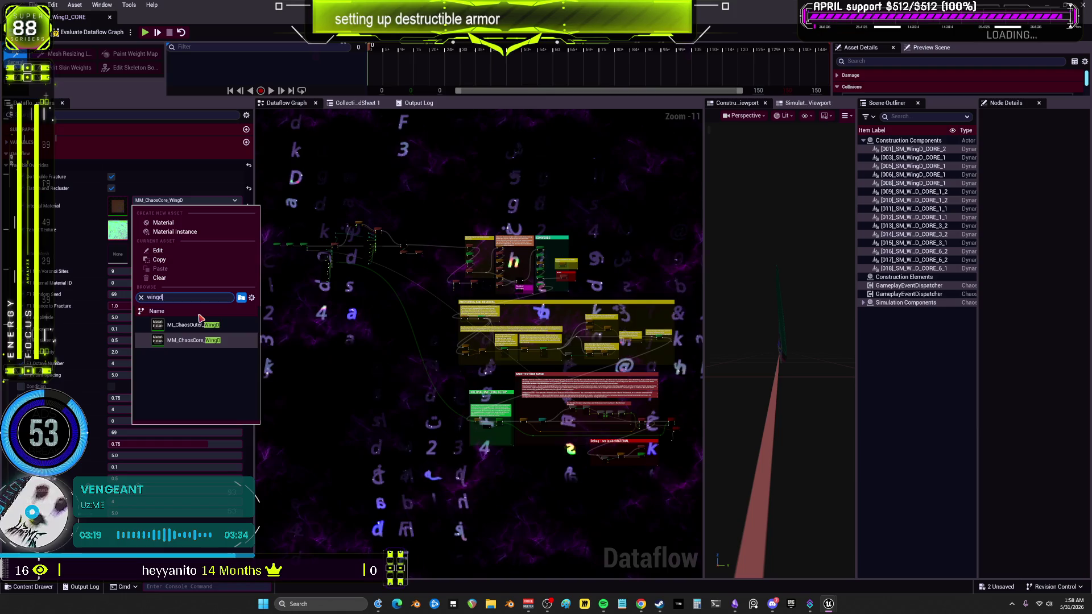
{"action": "left_click", "coordinate": [215, 341]}
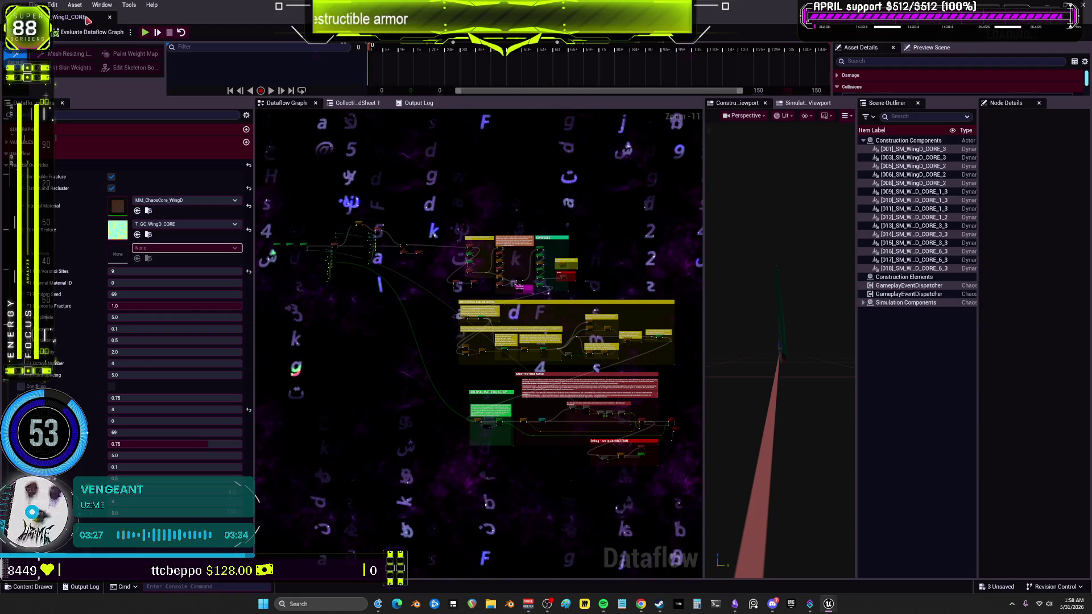
{"action": "key", "text": "ctrl+b"}
{"action": "double_click", "coordinate": [397, 481]}
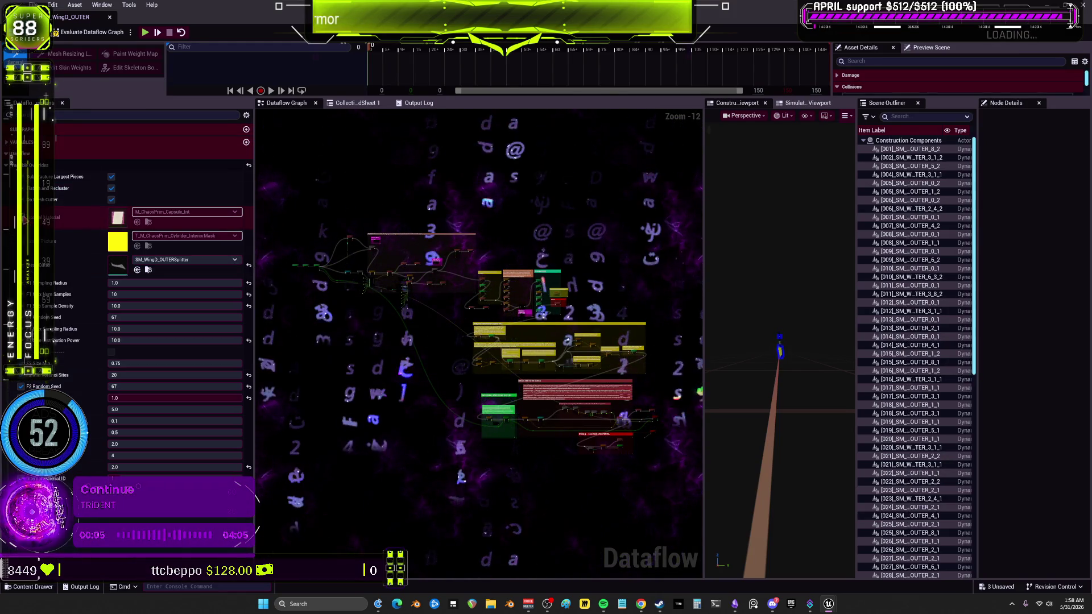
- Give GC_WingD_OUTER material ML_ChaosOuter_WingD and texture T_GC_WingD_Outer, evaluate, and close it
{"action": "left_click", "coordinate": [172, 218]}
{"action": "type", "text": "wingd"}
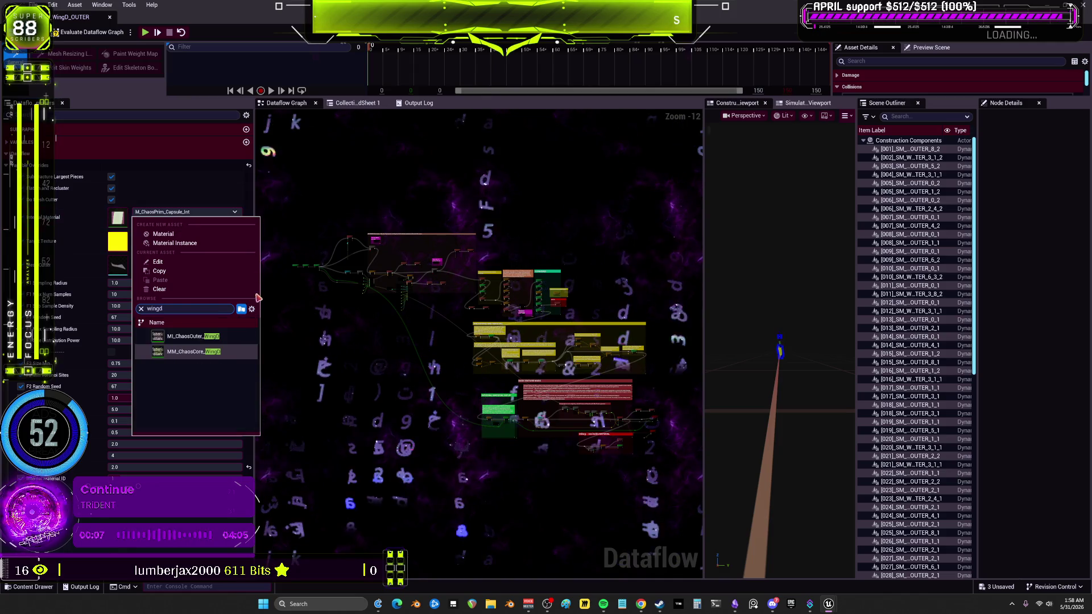
{"action": "left_click", "coordinate": [194, 337]}
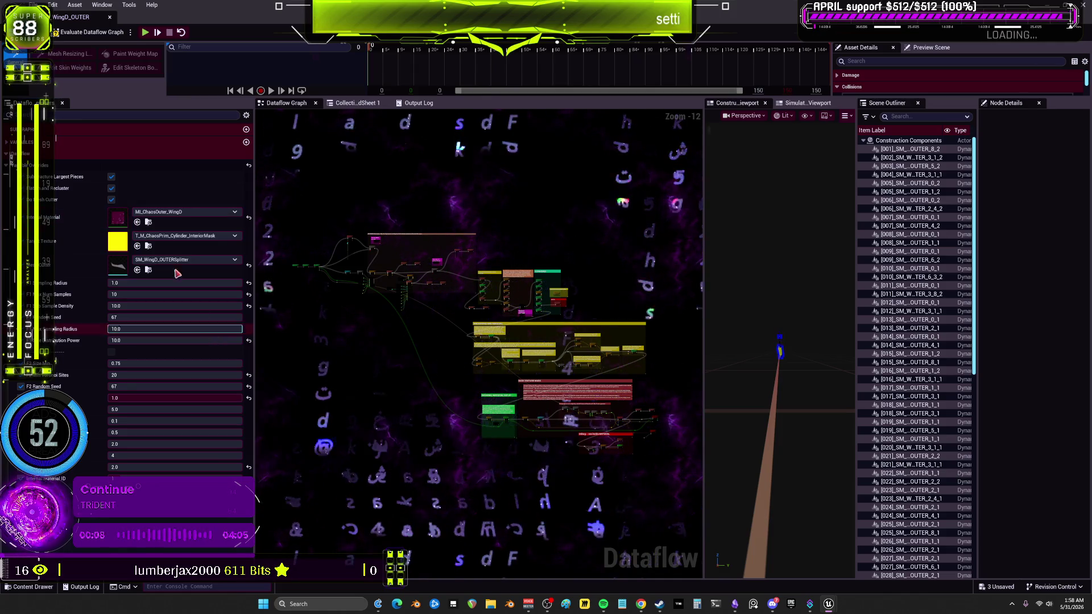
{"action": "left_click", "coordinate": [182, 235]}
{"action": "type", "text": "wingd"}
{"action": "left_click", "coordinate": [224, 364]}
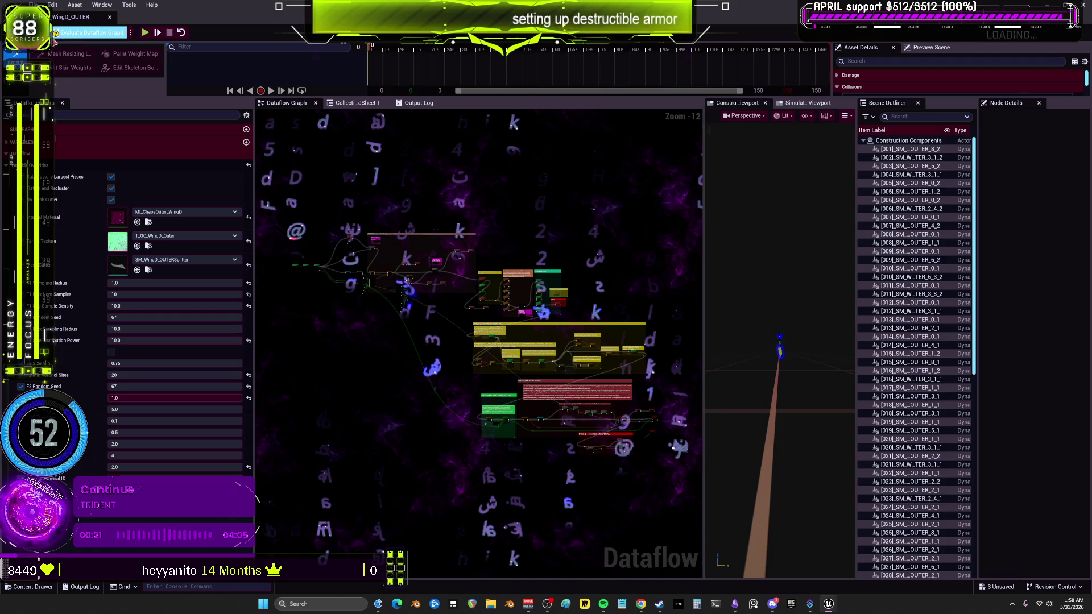
{"action": "left_click", "coordinate": [56, 35]}
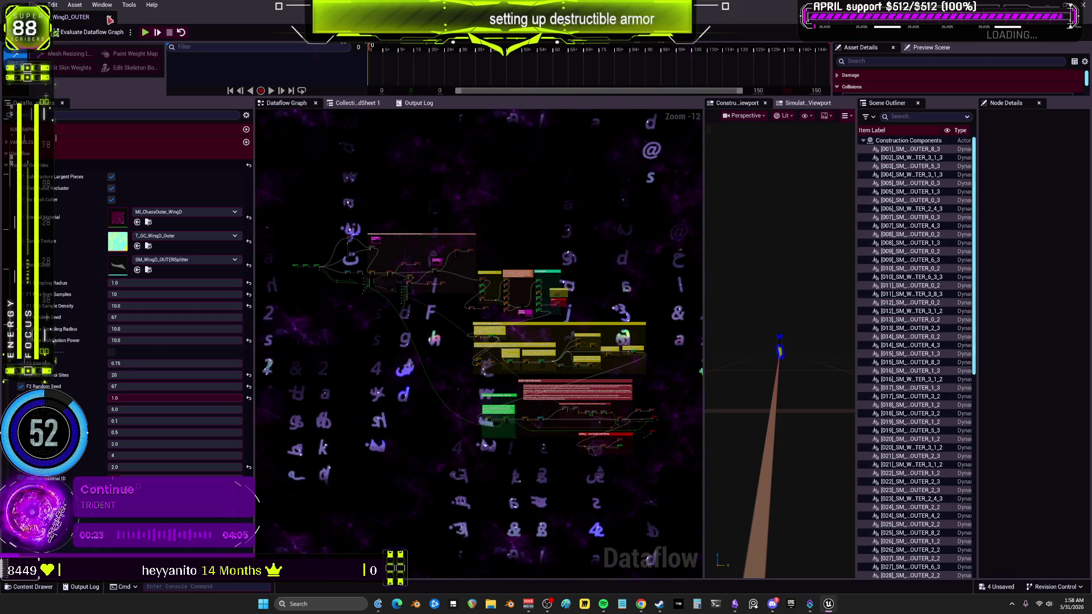
{"action": "left_click", "coordinate": [108, 18]}
{"action": "left_click", "coordinate": [34, 5]}
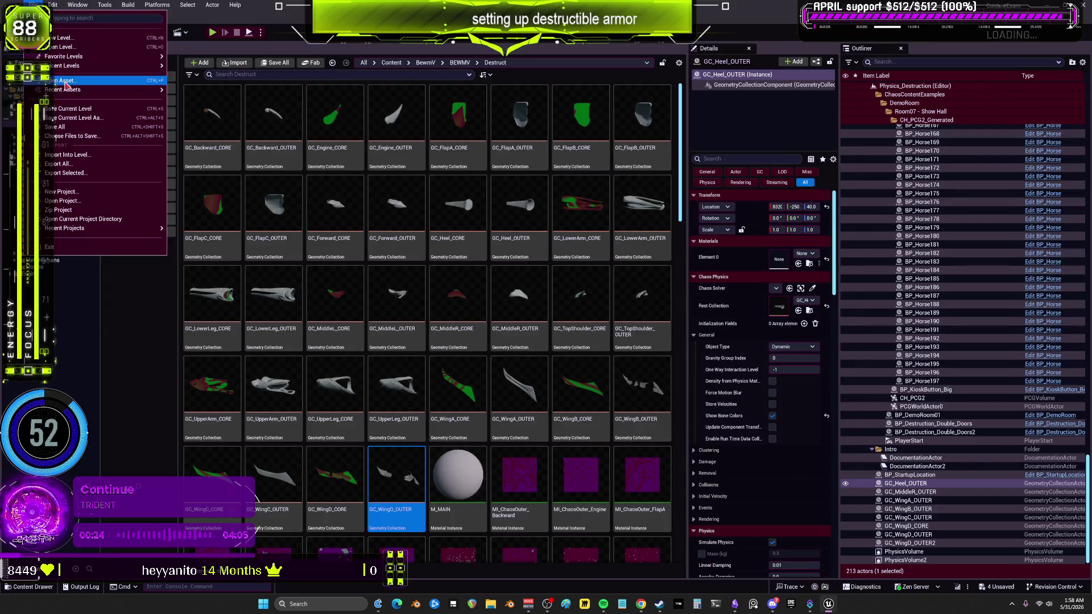
- Save all modified assets, then scroll down the Content Browser to the material instances
{"action": "left_click", "coordinate": [85, 129]}
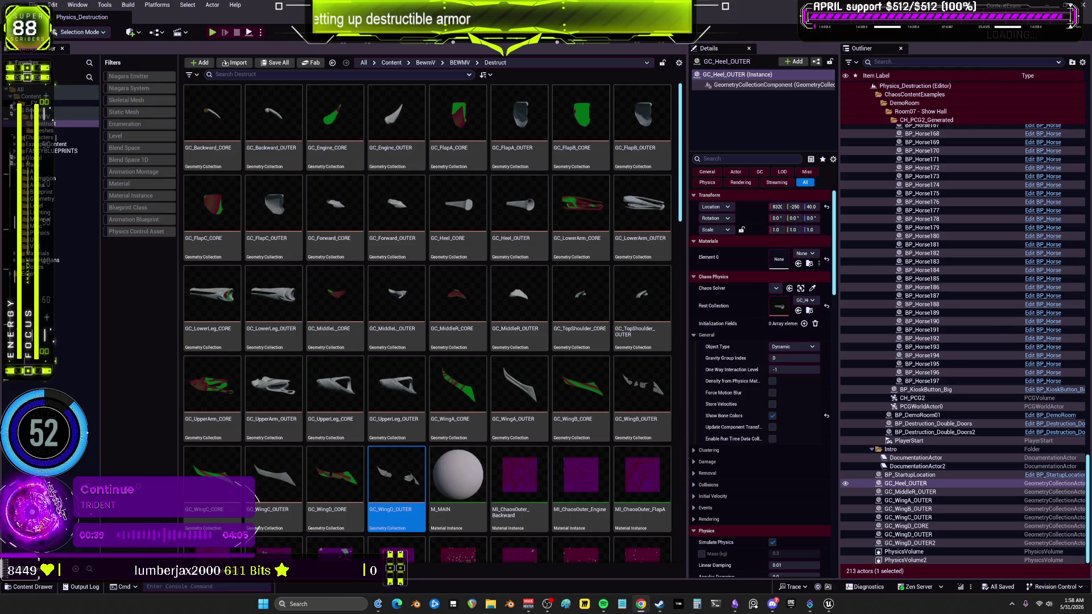
{"action": "scroll", "coordinate": [441, 435], "scroll_direction": "down", "scroll_amount": 5}
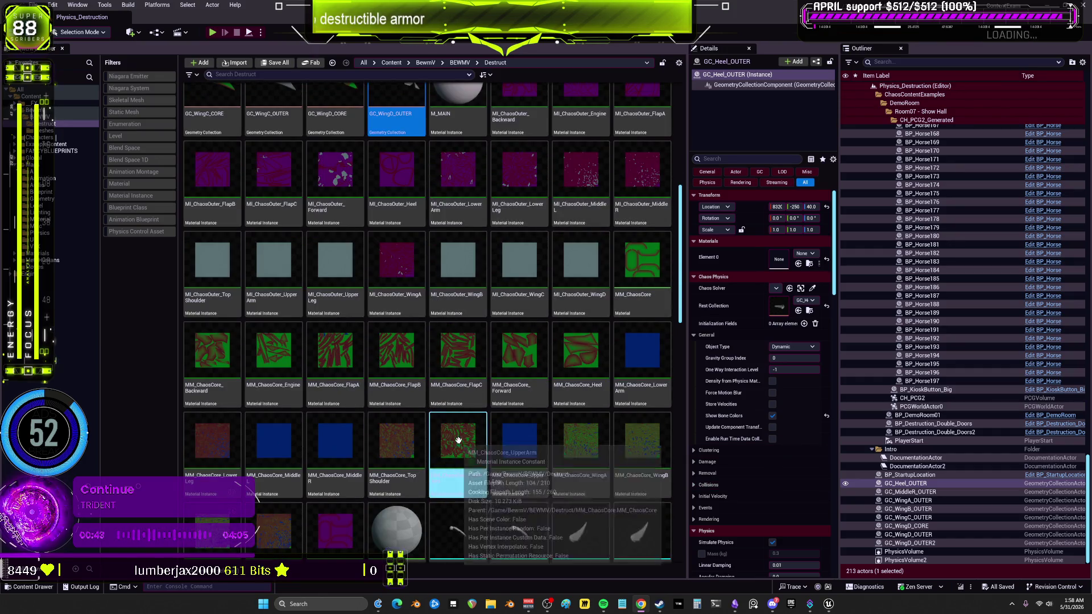
{"action": "scroll", "coordinate": [455, 438], "scroll_direction": "down", "scroll_amount": 3}
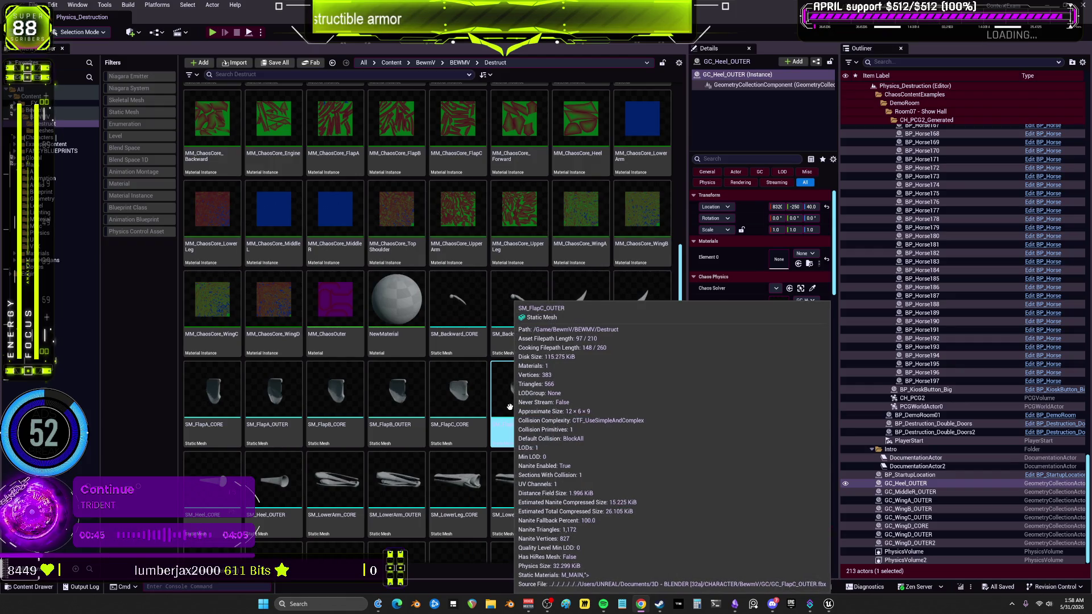
- Open MM_ChaosOuter in the Material Editor and zoom out to view its colour, mask and texture nodes
{"action": "double_click", "coordinate": [336, 299]}
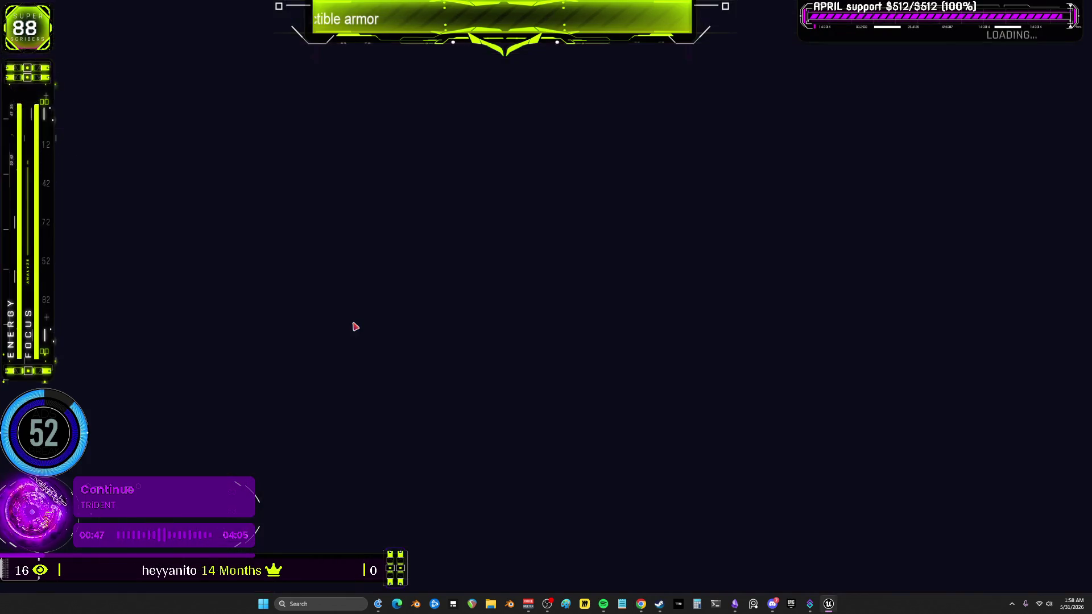
{"action": "scroll", "coordinate": [737, 346], "scroll_direction": "down", "scroll_amount": 3}
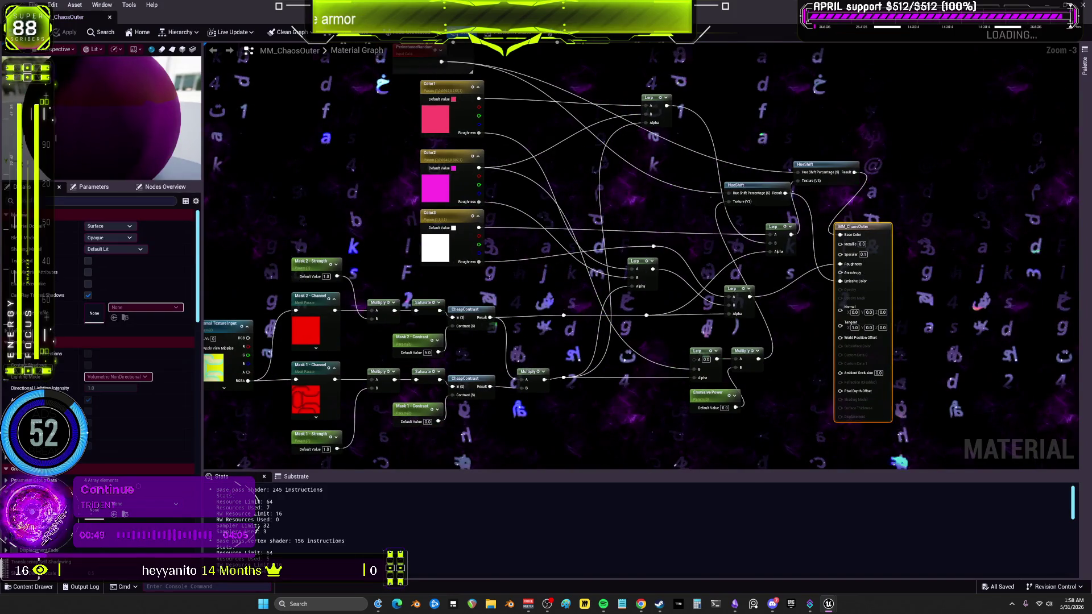